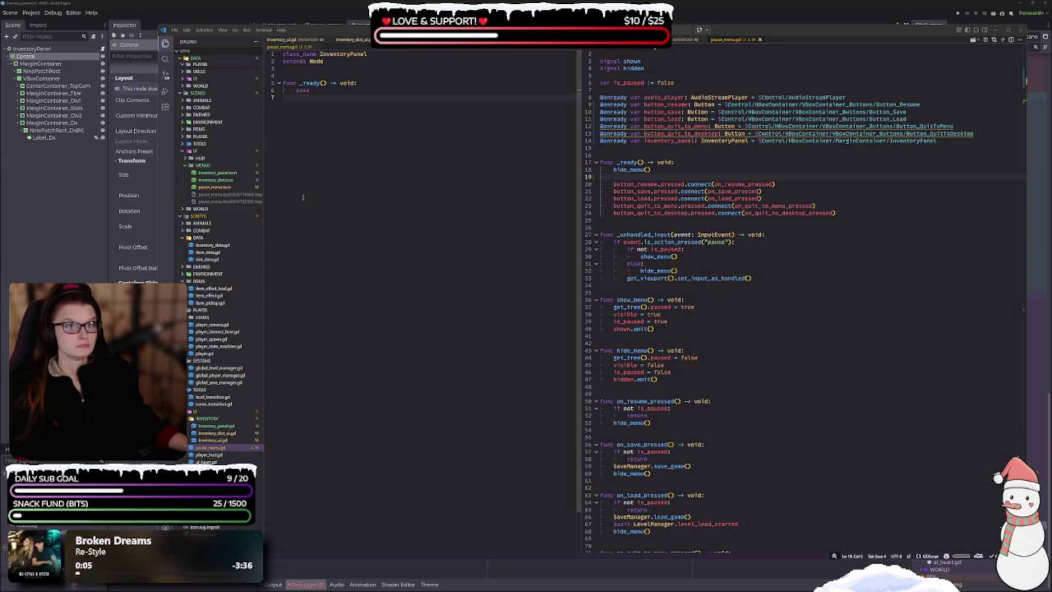
click(309, 74)
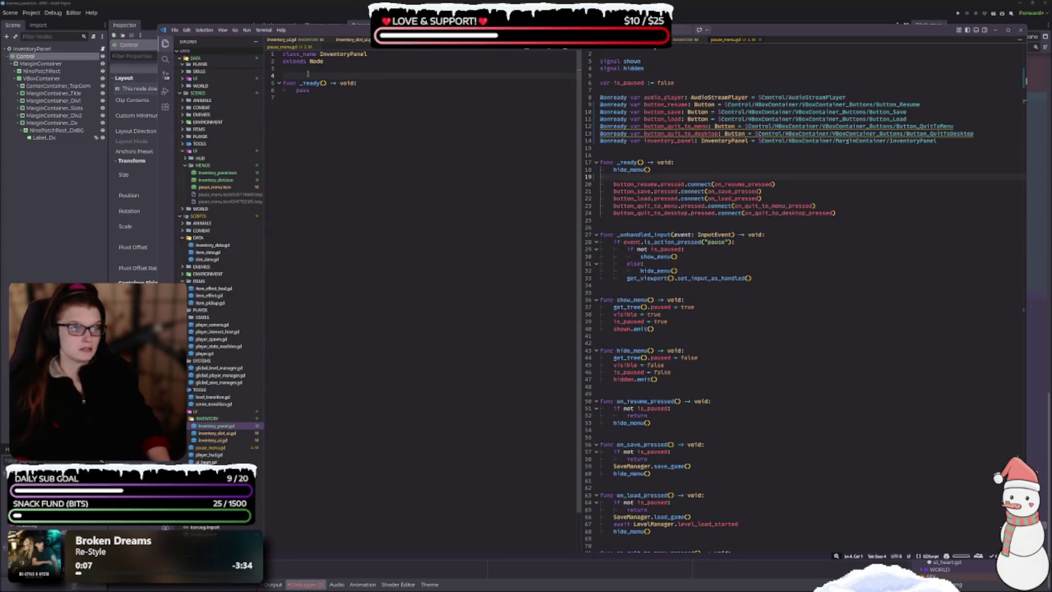
key(Up)
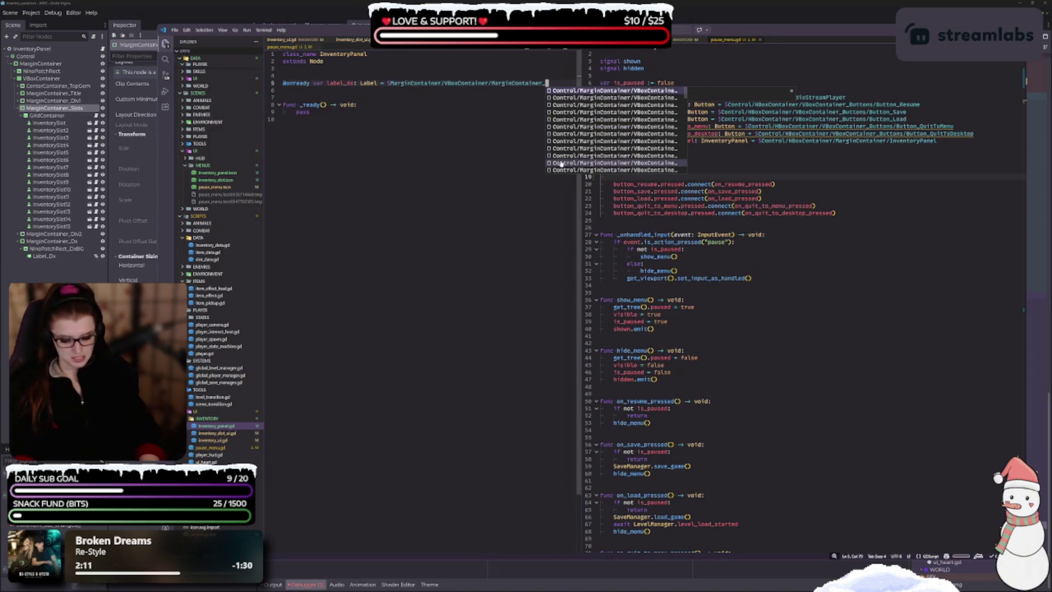
text(Dx)
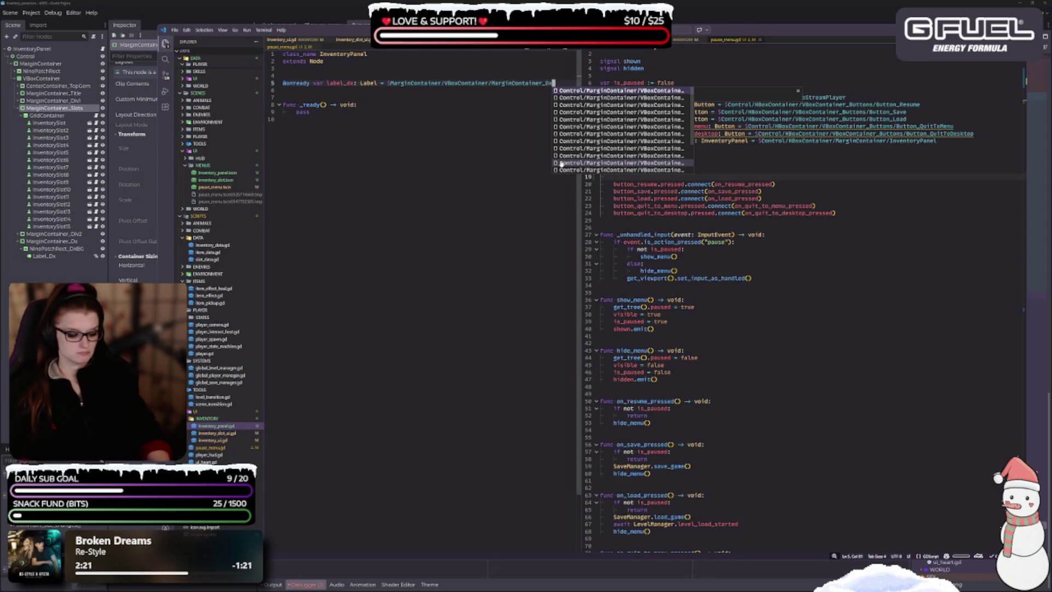
key(shift+Home)
key(End)
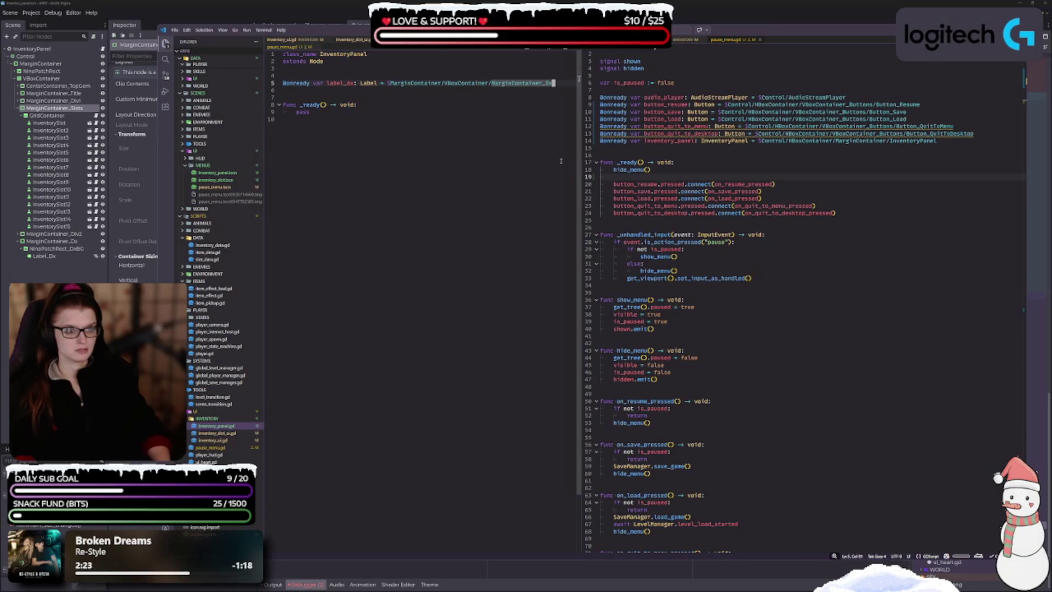
key(ctrl+BackSpace)
key(ctrl+BackSpace)
key(ctrl+BackSpace)
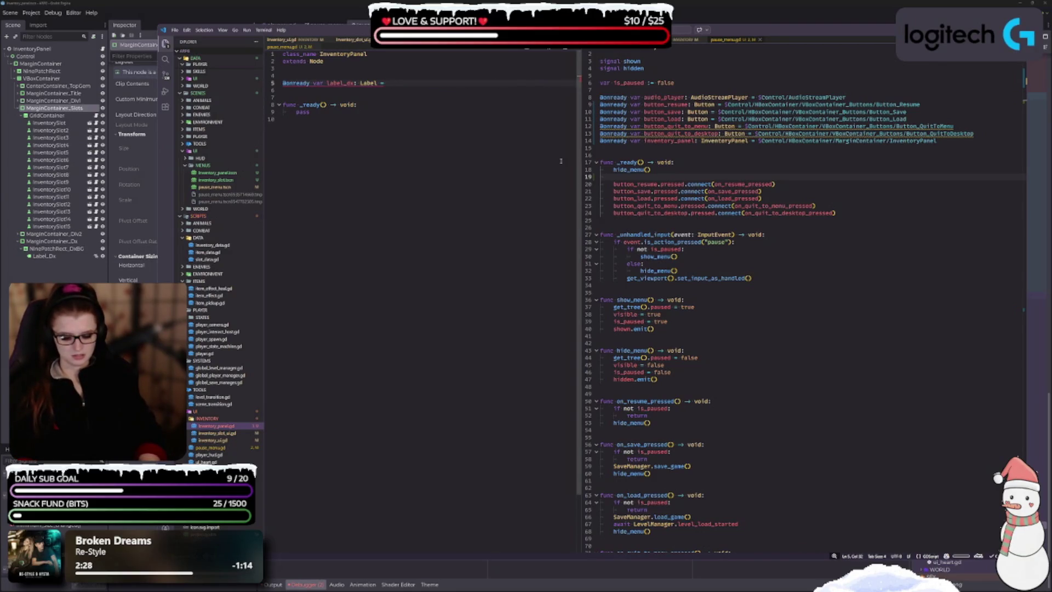
text($)
key(BackSpace)
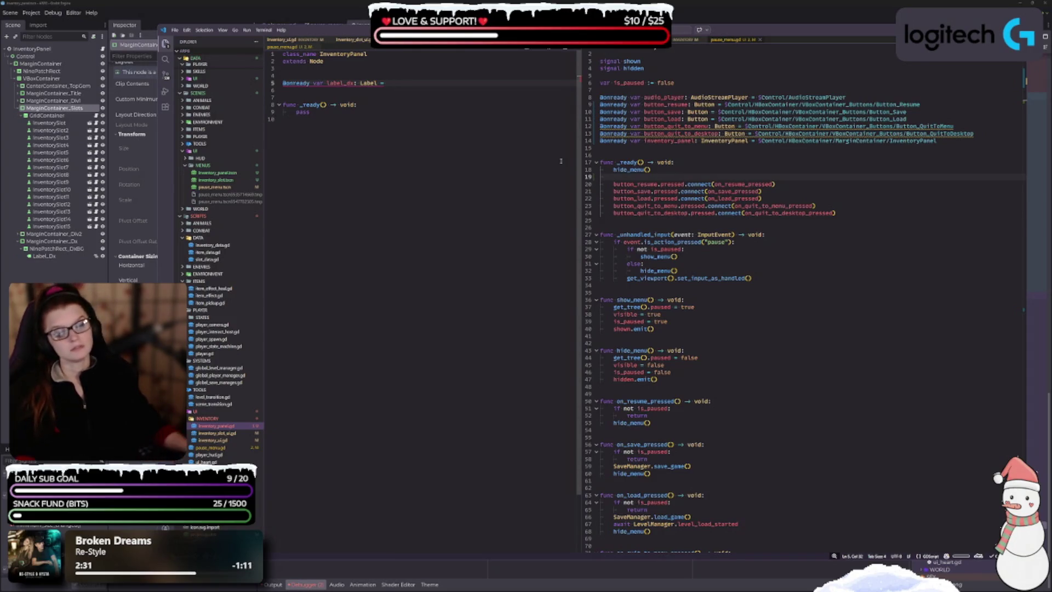
scroll(822, 340, down, 4)
scroll(823, 341, down, 8)
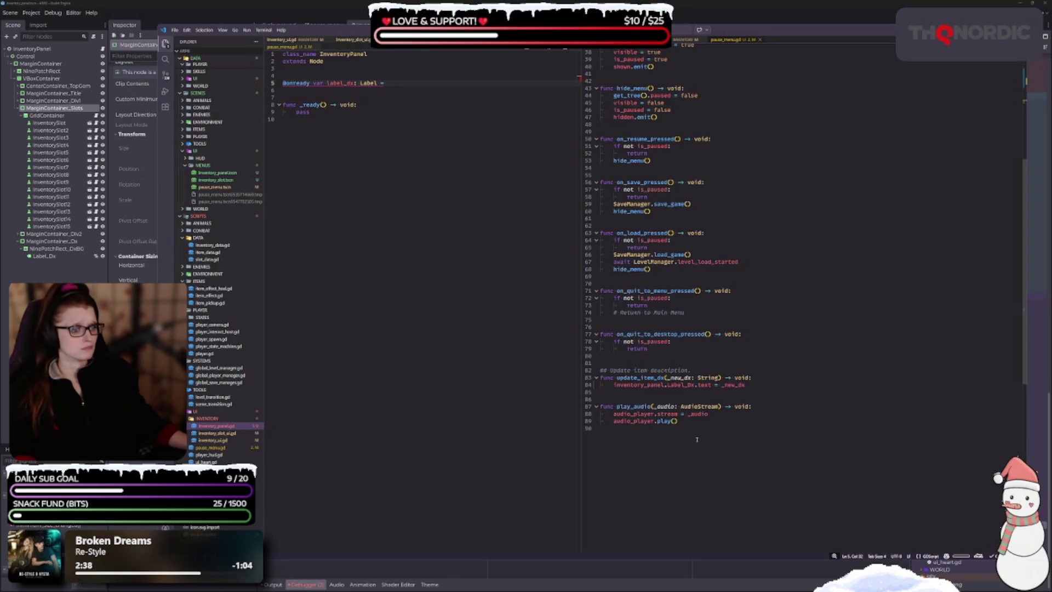
scroll(642, 446, up, 9)
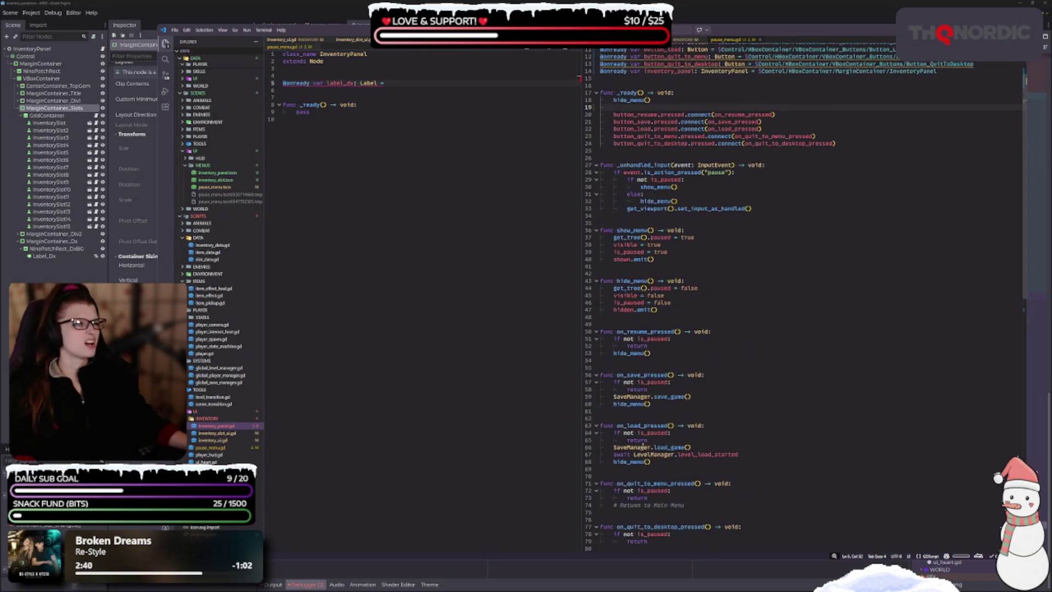
scroll(642, 446, up, 1)
scroll(712, 427, up, 2)
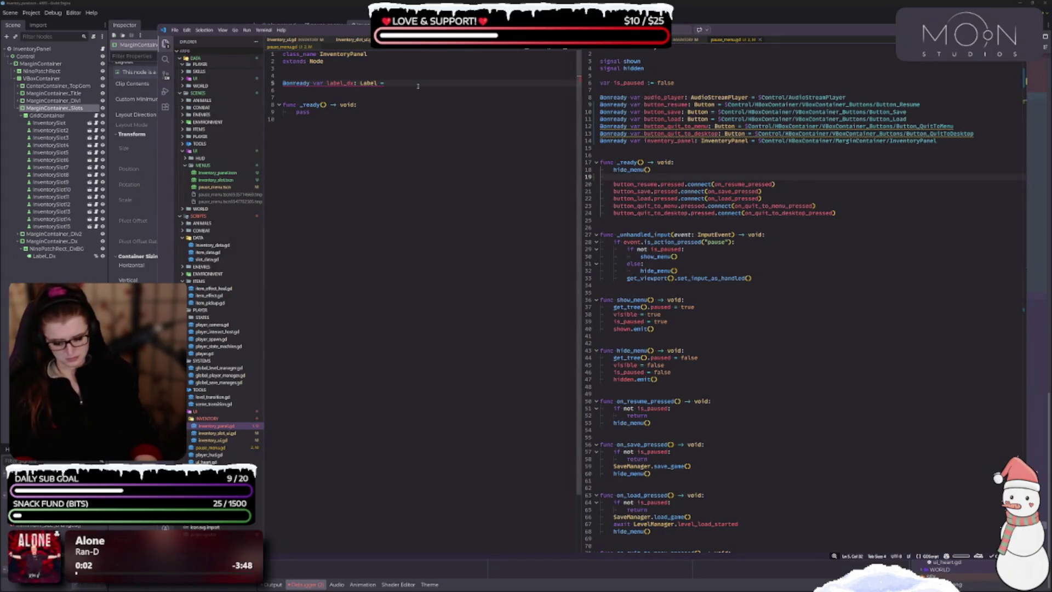
text($L)
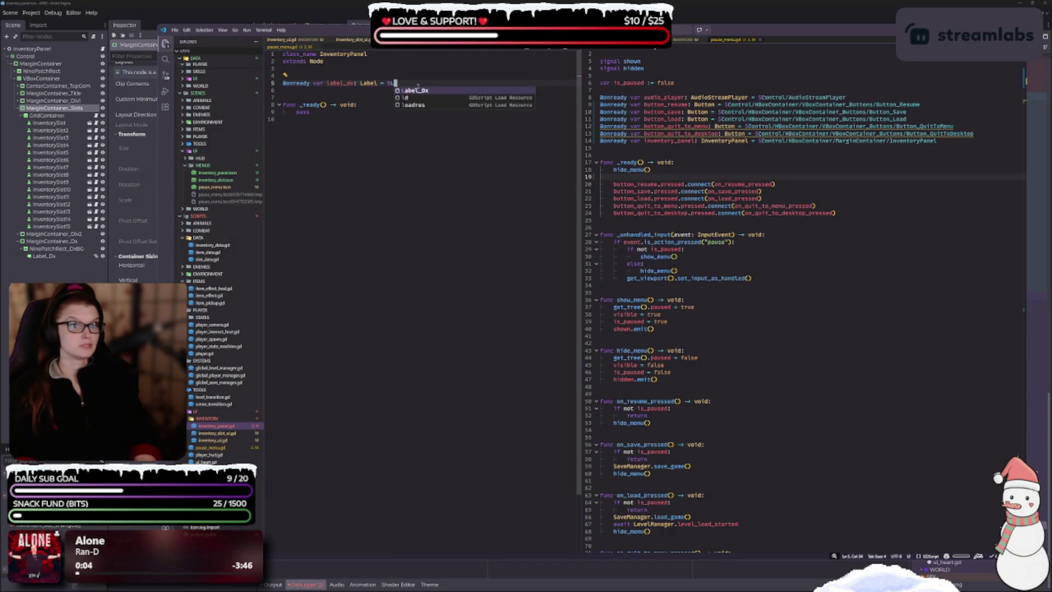
text(a)
- Complete label_dx as %Label_Dx, then change Label_Dx to Label_dx on line 84 of pause_menu.gd and save
key(Return)
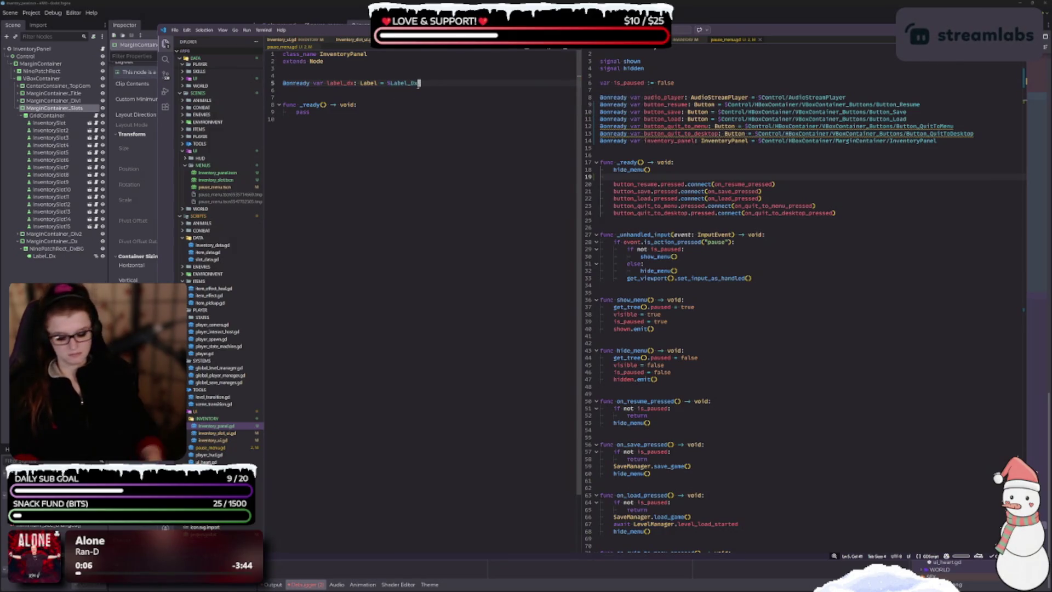
key(ctrl+s)
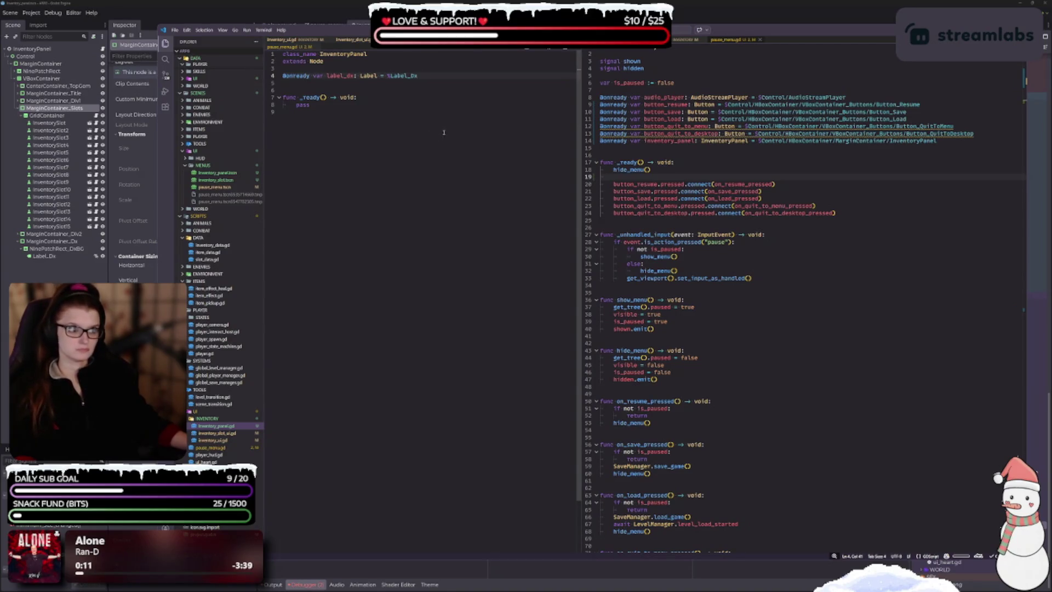
scroll(703, 393, down, 10)
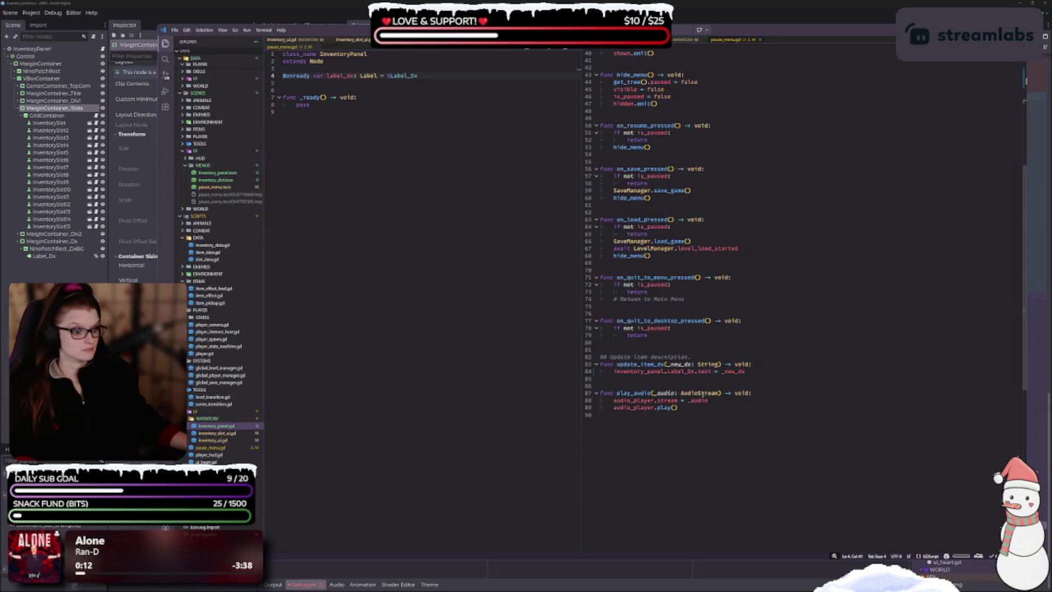
click(701, 407)
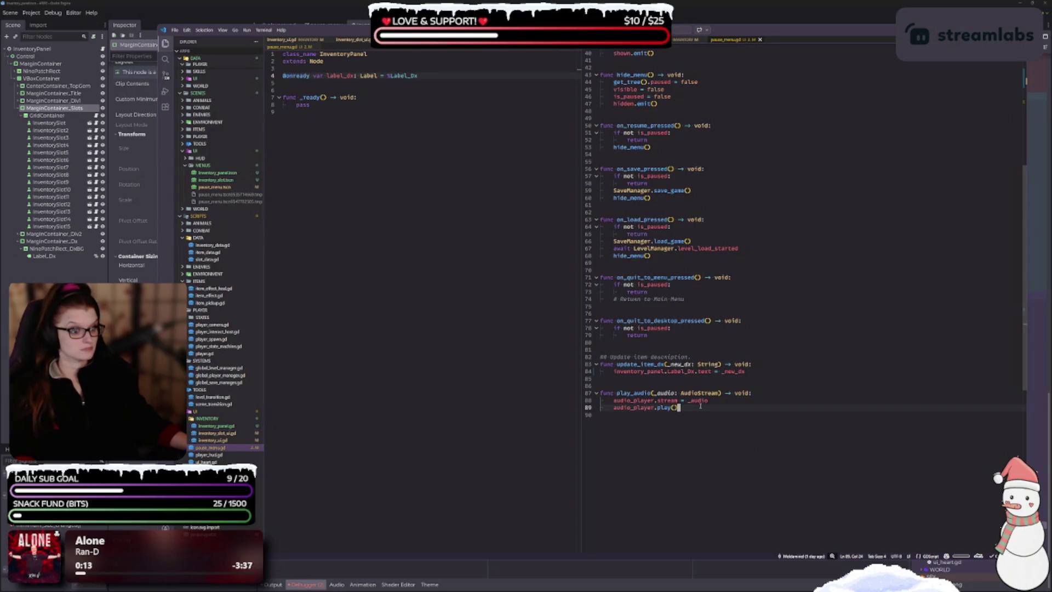
click(691, 372)
key(BackSpace)
text(d)
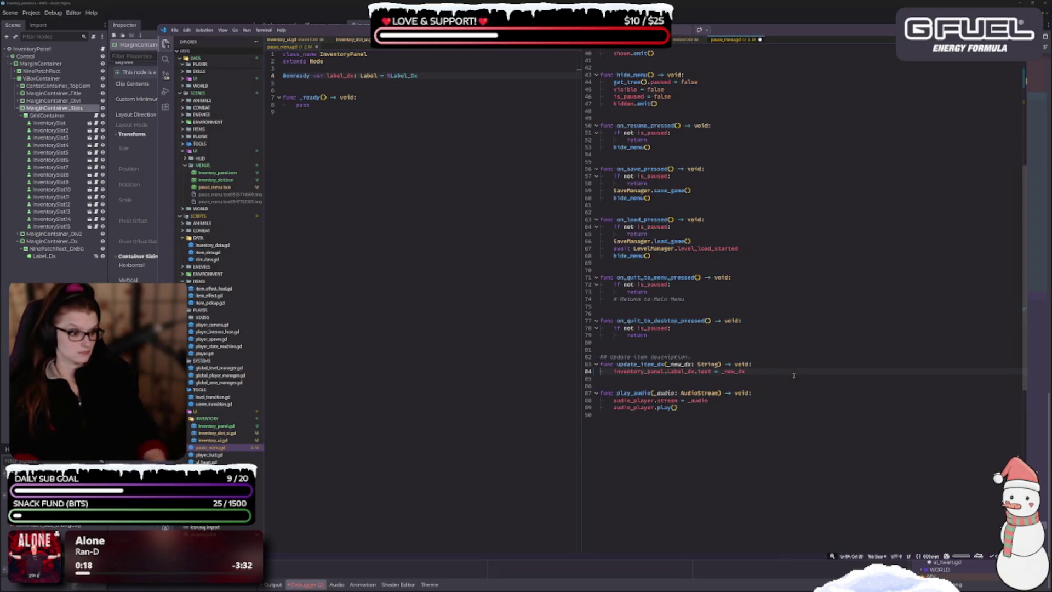
key(ctrl+s)
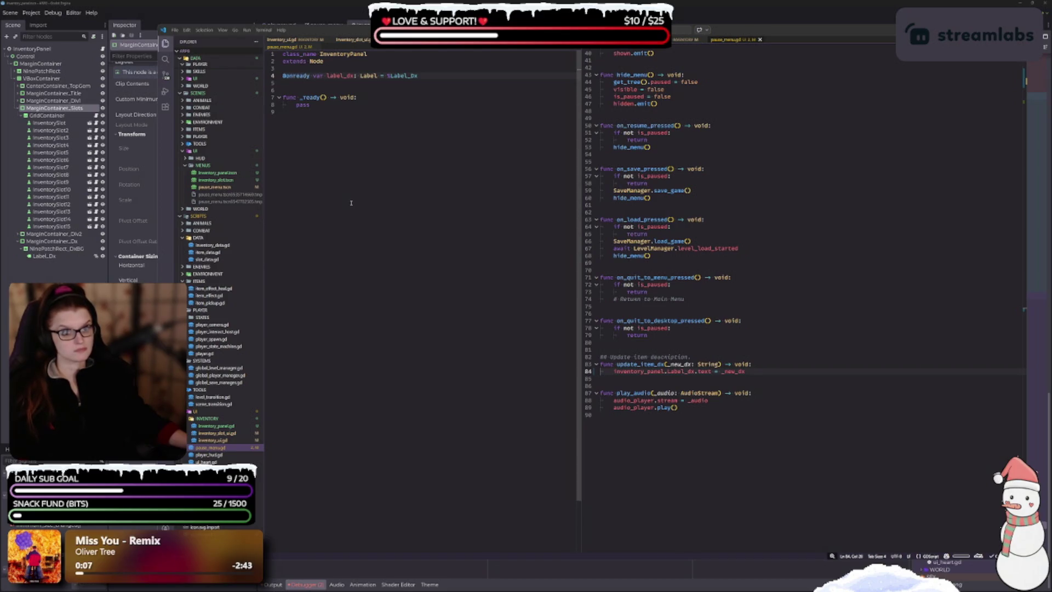
scroll(771, 242, up, 10)
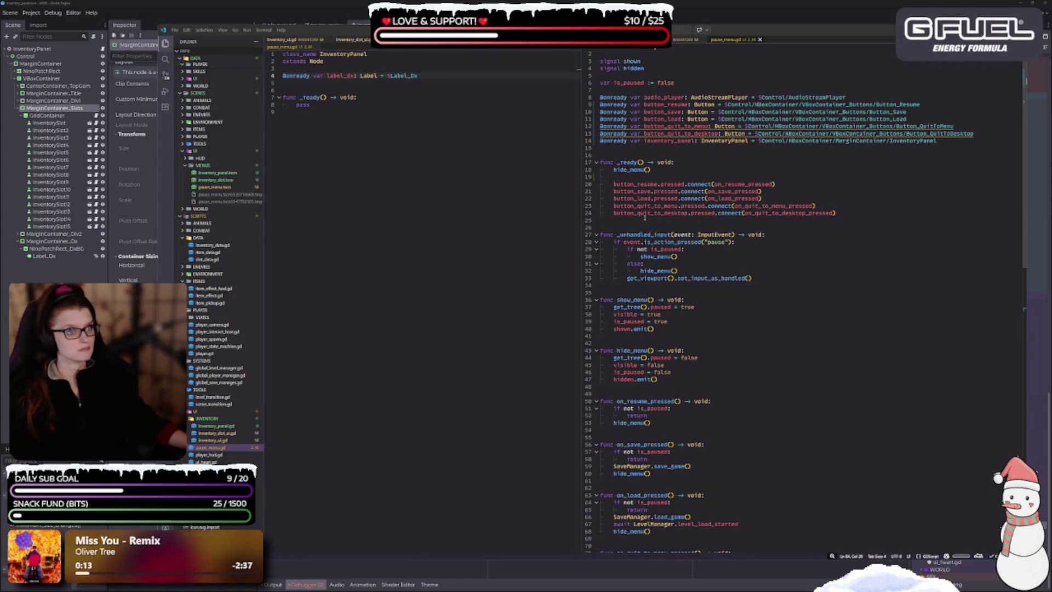
mouse_move(640, 214)
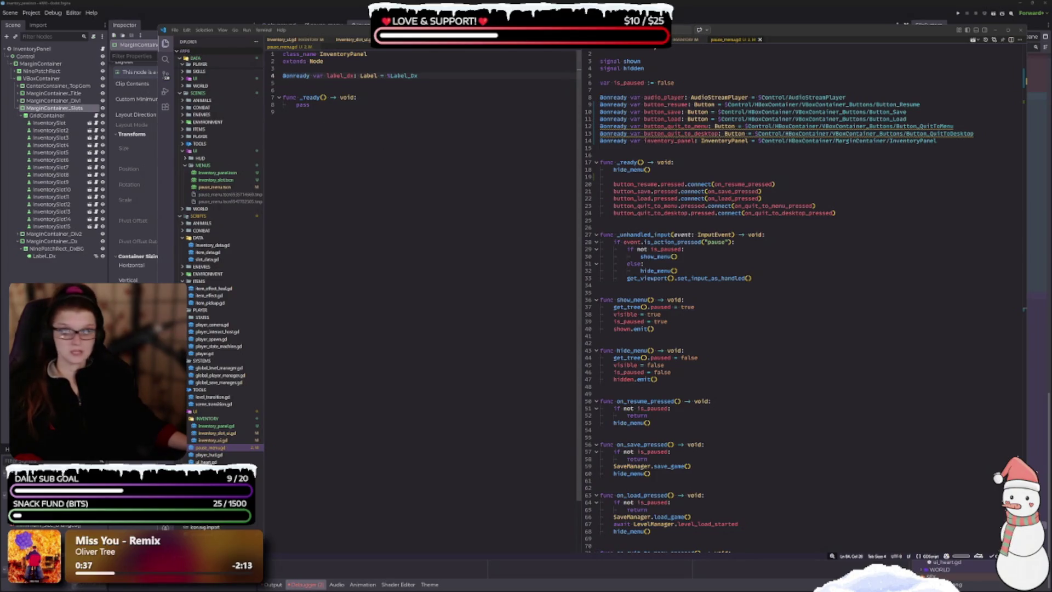
click(433, 160)
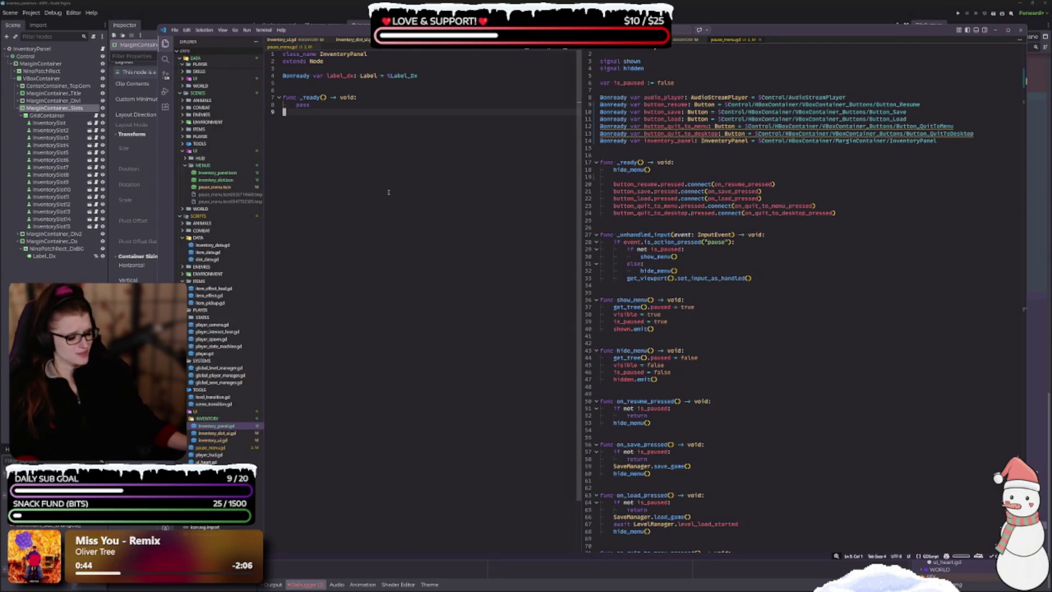
- Run the playground scene with F5 and walk the player until the label_dx error appears
key(alt+Tab)
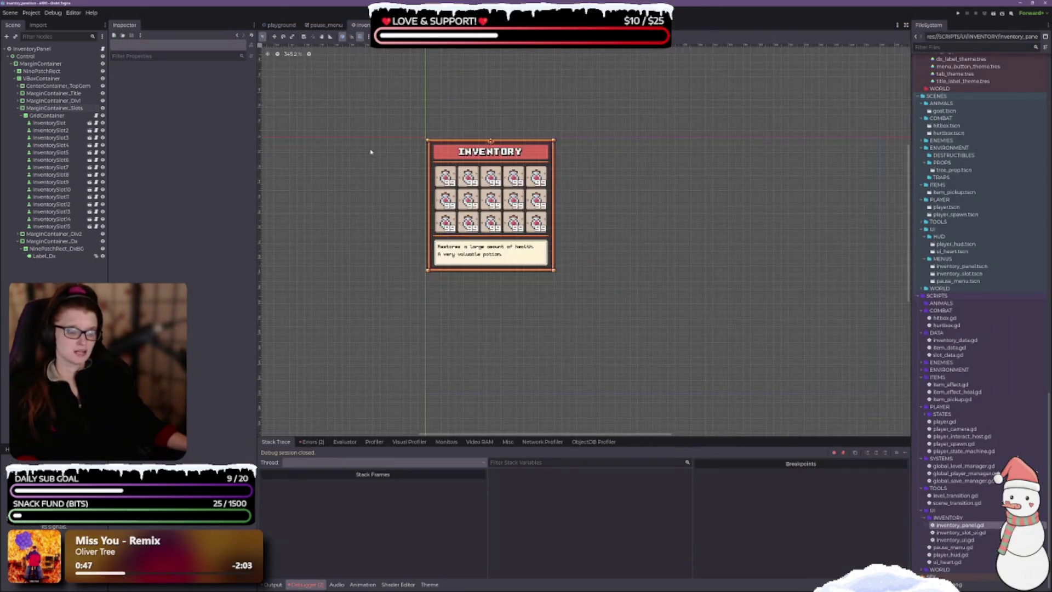
click(280, 26)
key(F5)
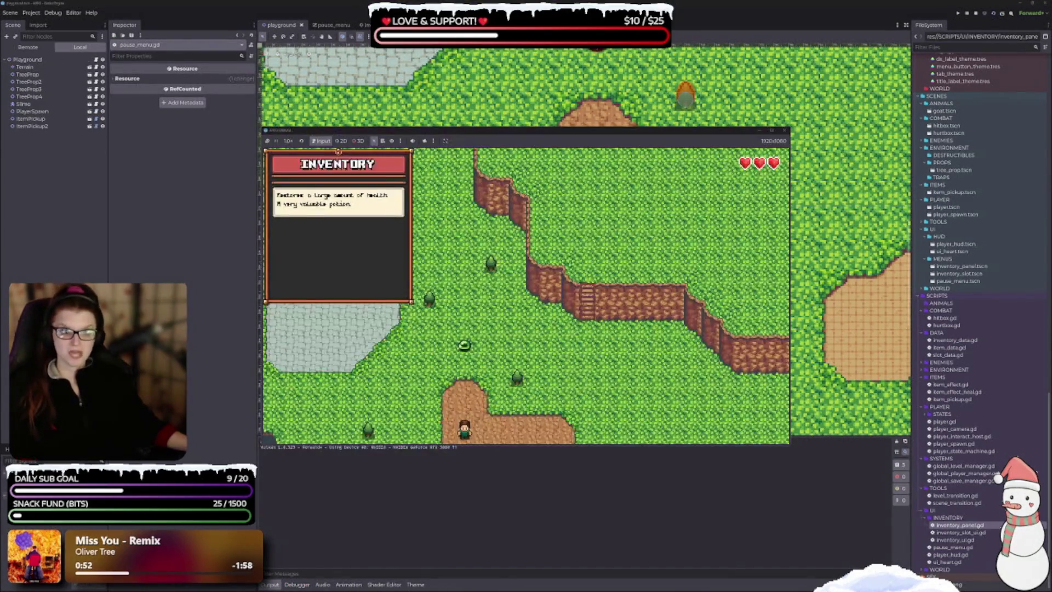
key(Down)
key(Right)
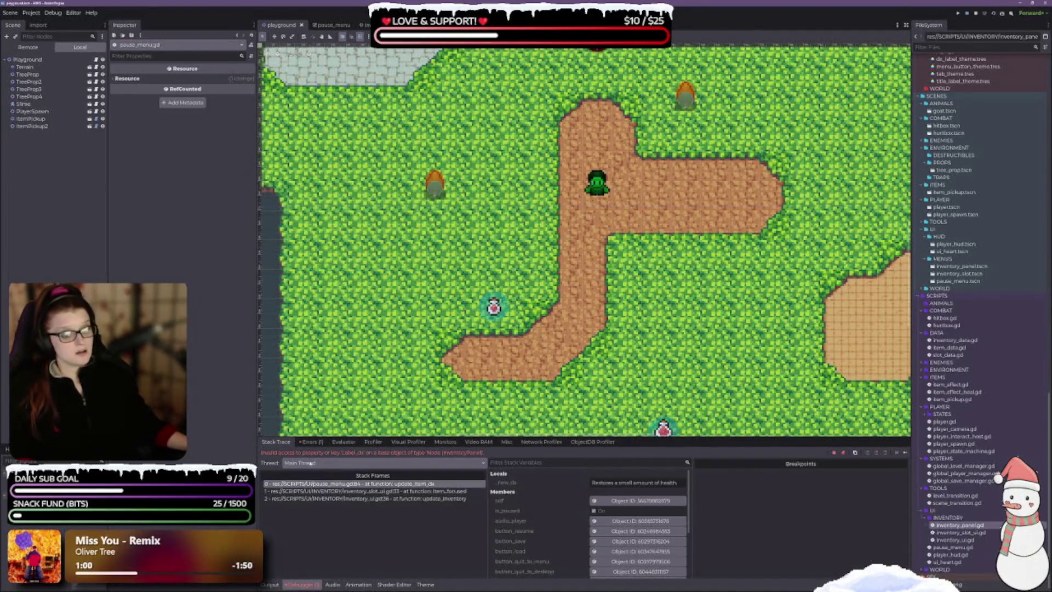
- Read the label_dx invalid-access error in the Debugger's Errors list, then return to VS Code
click(309, 443)
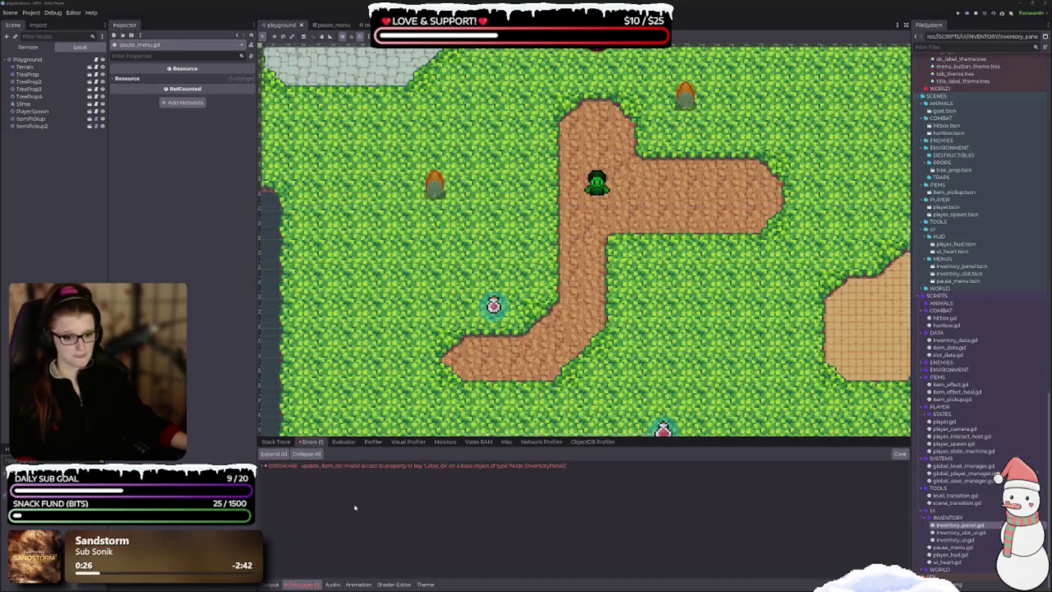
key(alt+Tab)
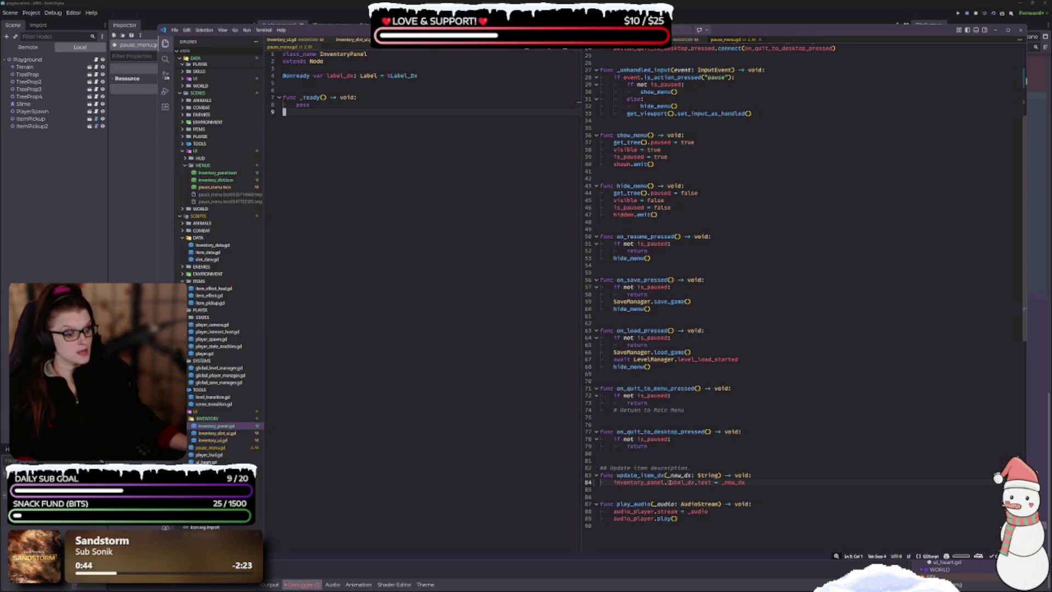
- Correct Label_dx to label_dx on line 84 of pause_menu.gd, save, and rerun the game in Godot
click(669, 483)
key(BackSpace)
text(l)
key(ctrl+s)
click(712, 330)
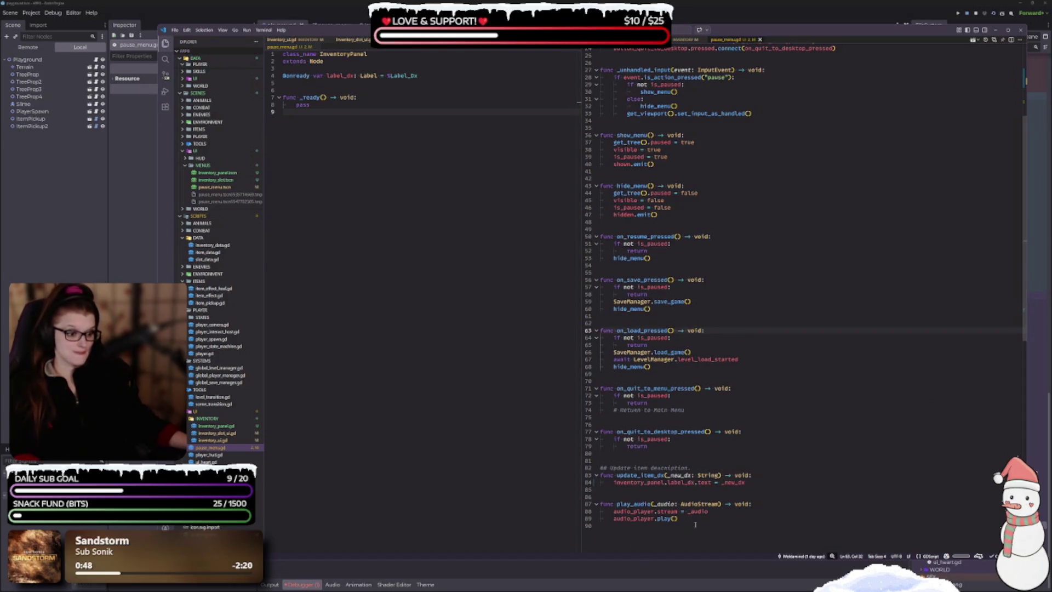
key(alt+Tab)
click(991, 11)
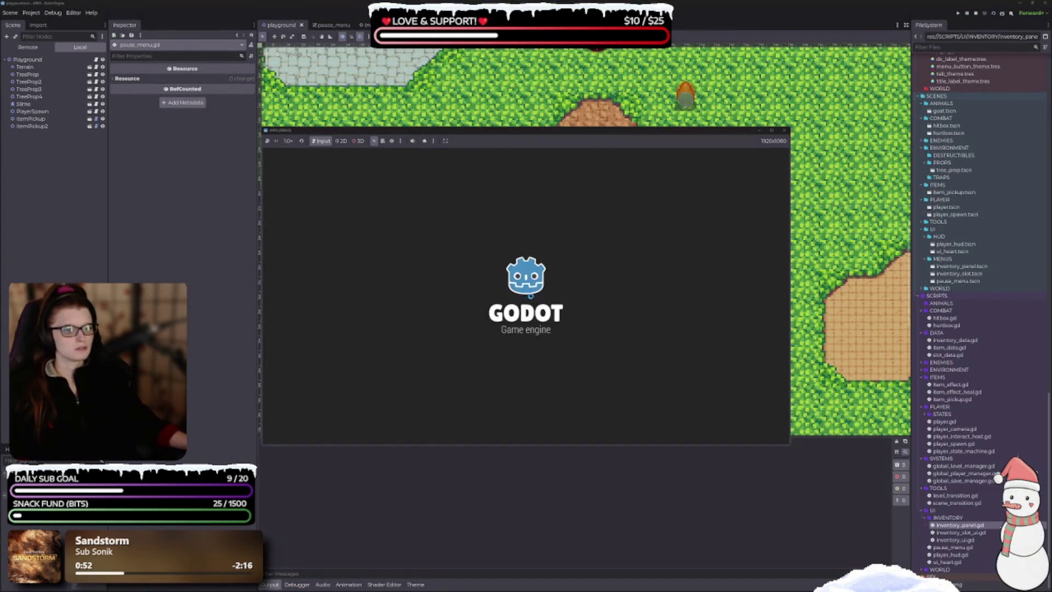
- Open the pause menu inventory with Esc, check the item description, then resume play
key(Escape)
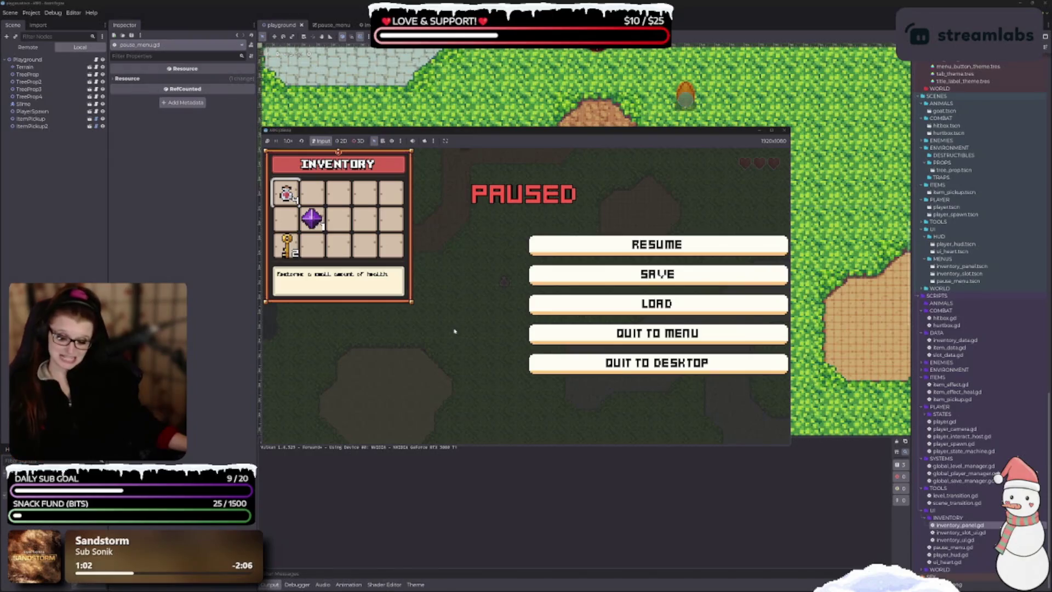
key(Escape)
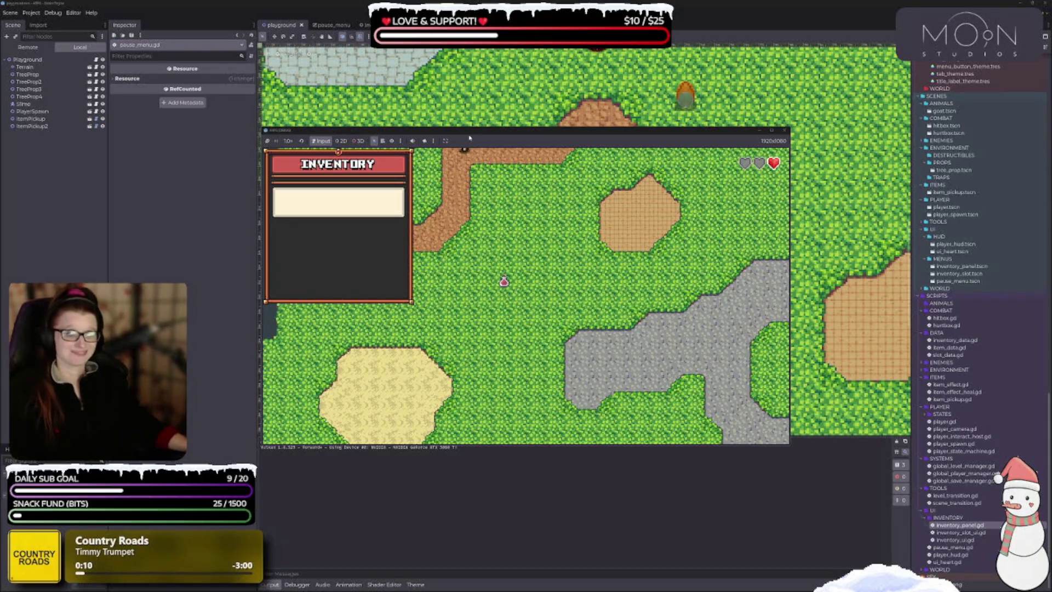
- Walk the player over the pickup to collect the item, then pause the game
drag(470, 137, 500, 148)
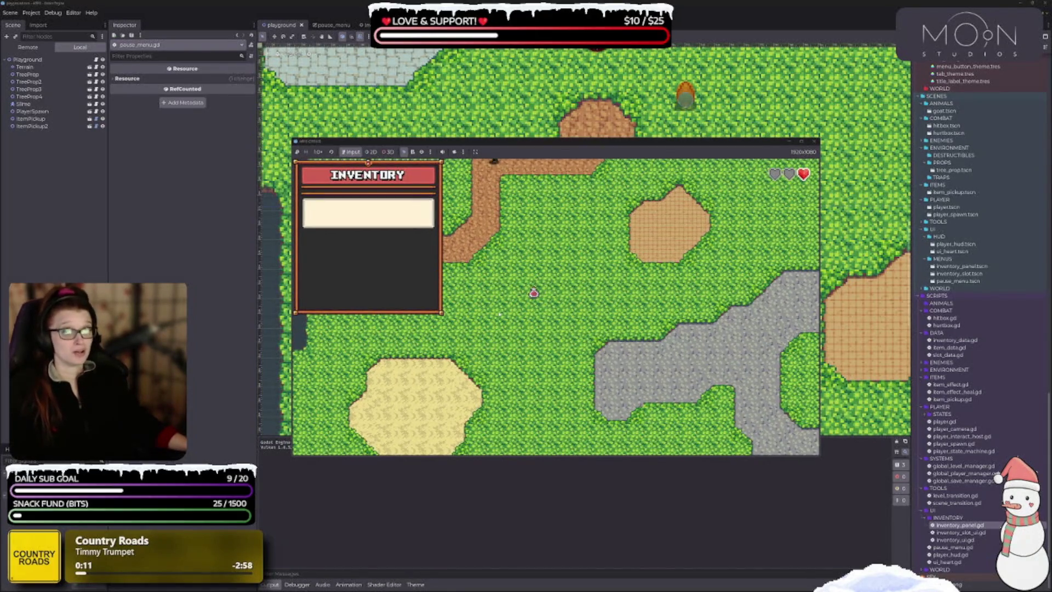
key(Down)
key(Down)
key(Escape)
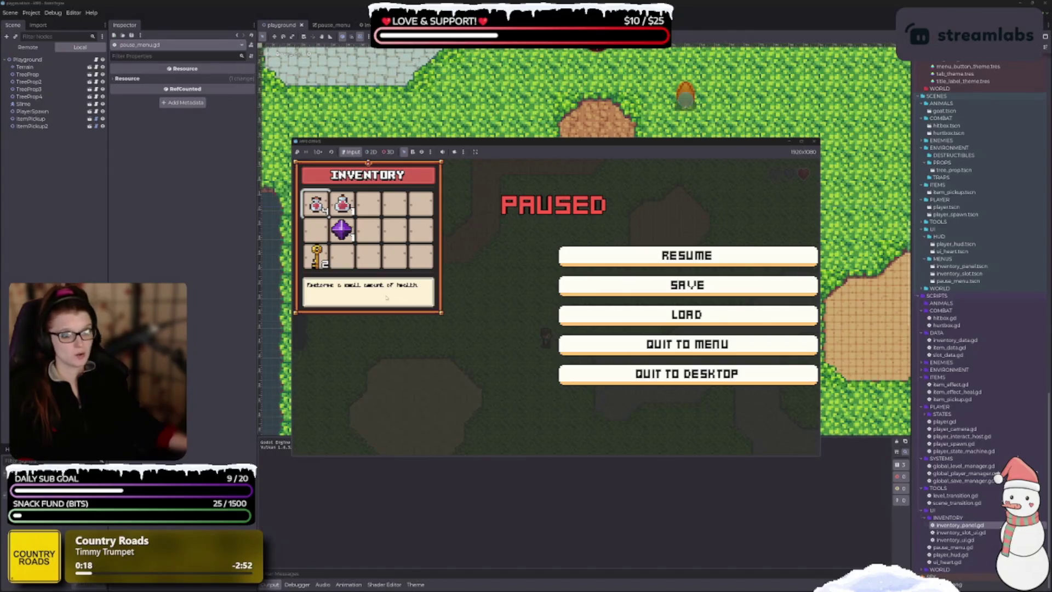
- Browse the inventory slots: the second potion, the key, then the purple gem
click(342, 204)
key(Left)
key(Down)
key(Down)
key(Right)
key(Left)
key(Up)
key(Up)
key(Right)
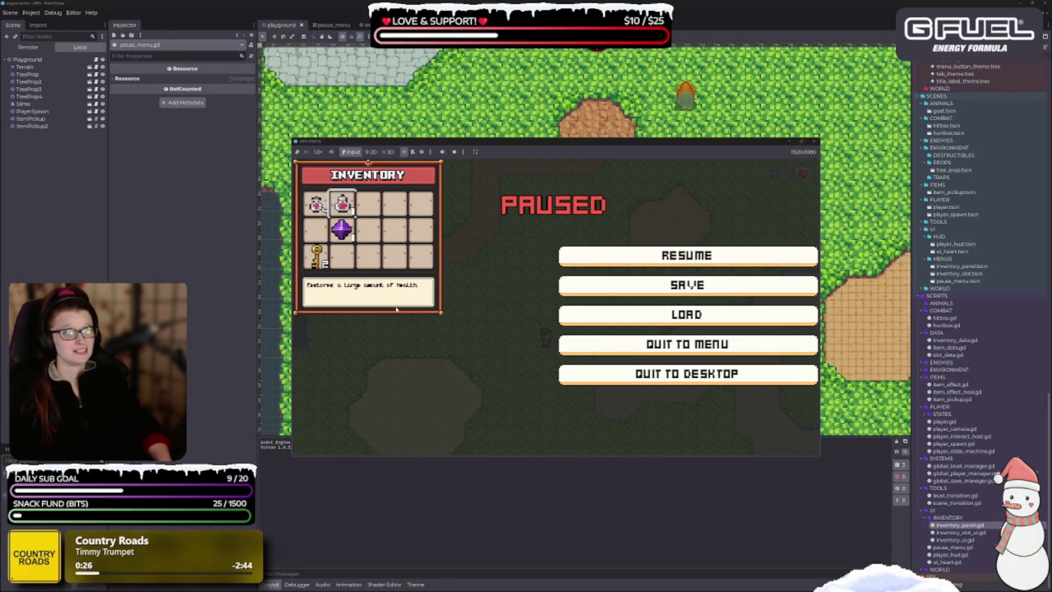
key(Down)
- Resume the game, stop it with F8, and bring up the pause_menu scene
click(634, 255)
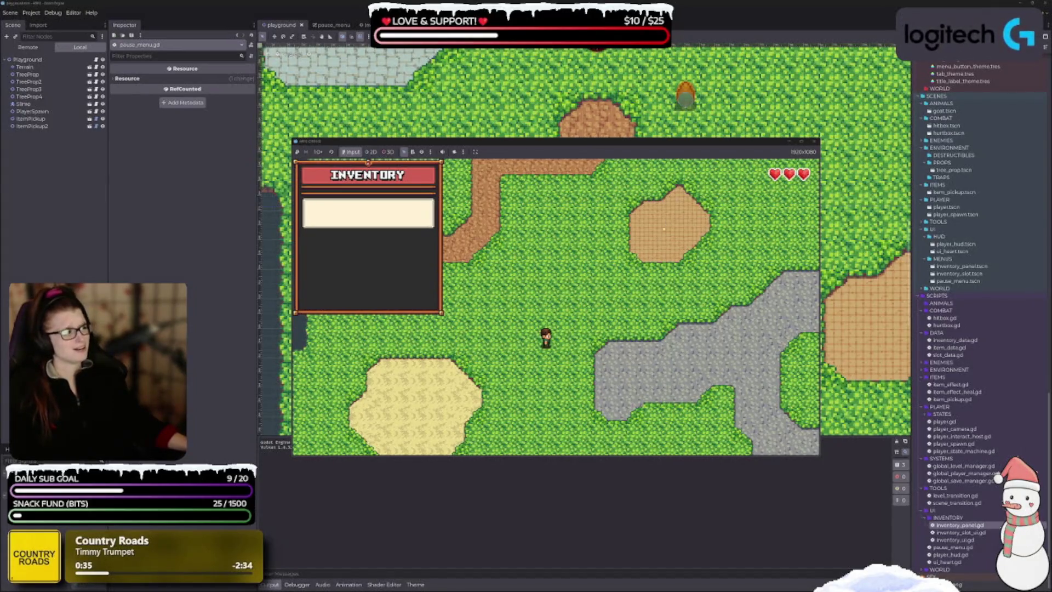
key(F8)
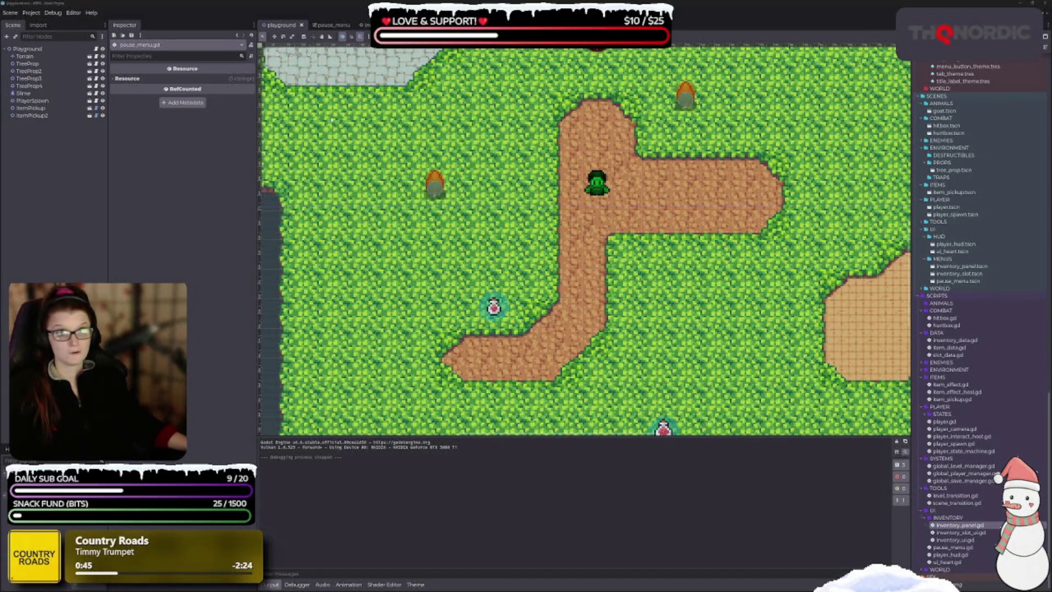
click(327, 25)
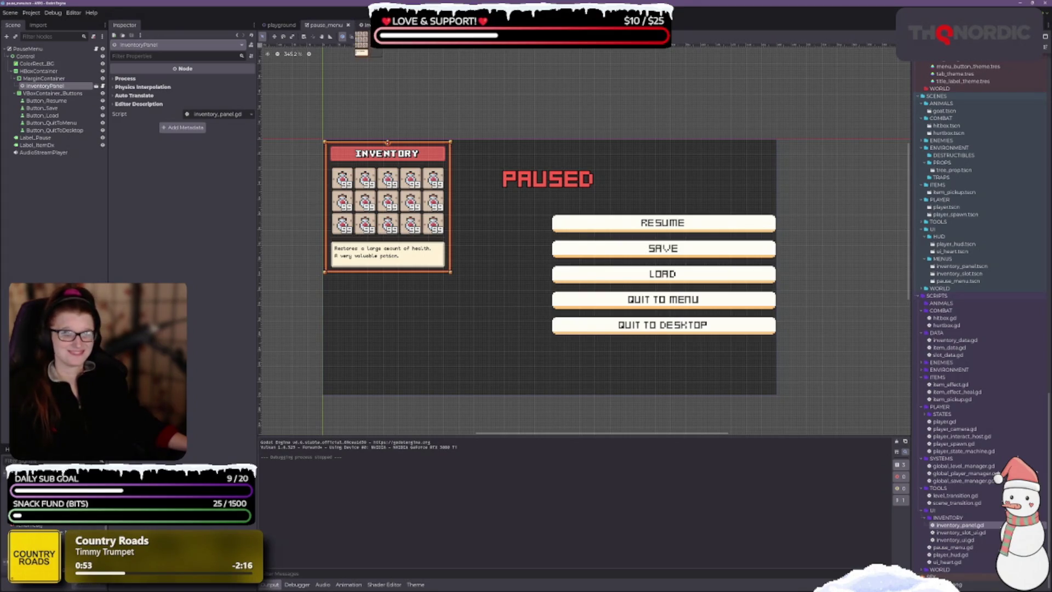
- Switch the editor to the inventory_panel scene to view its slot grid and node tree
click(364, 25)
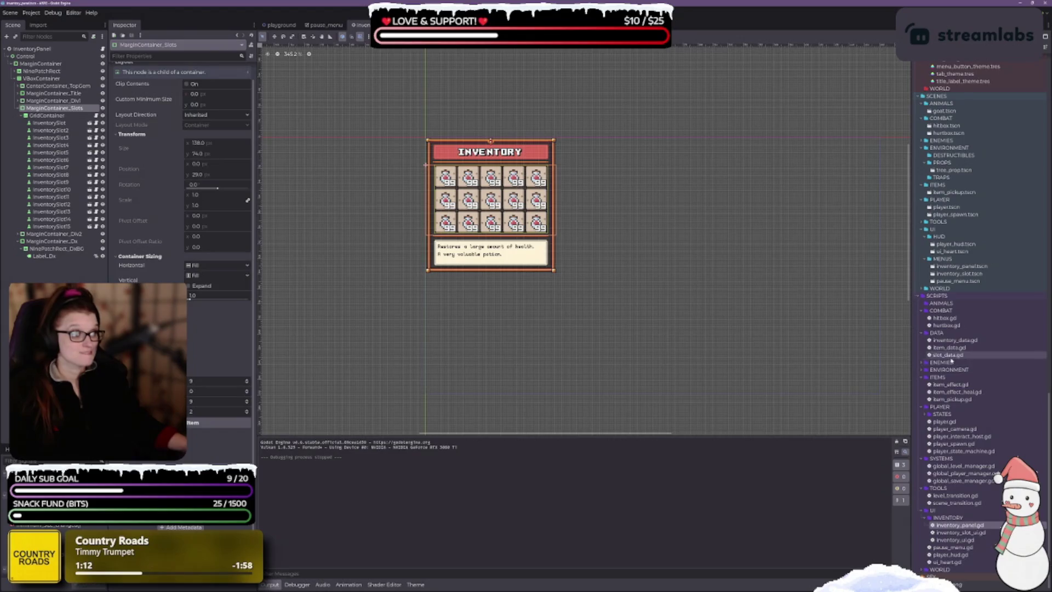
- Collapse the WIDE, NARROW and UI folders in FileSystem and select player_inventory.tres
scroll(931, 331, up, 5)
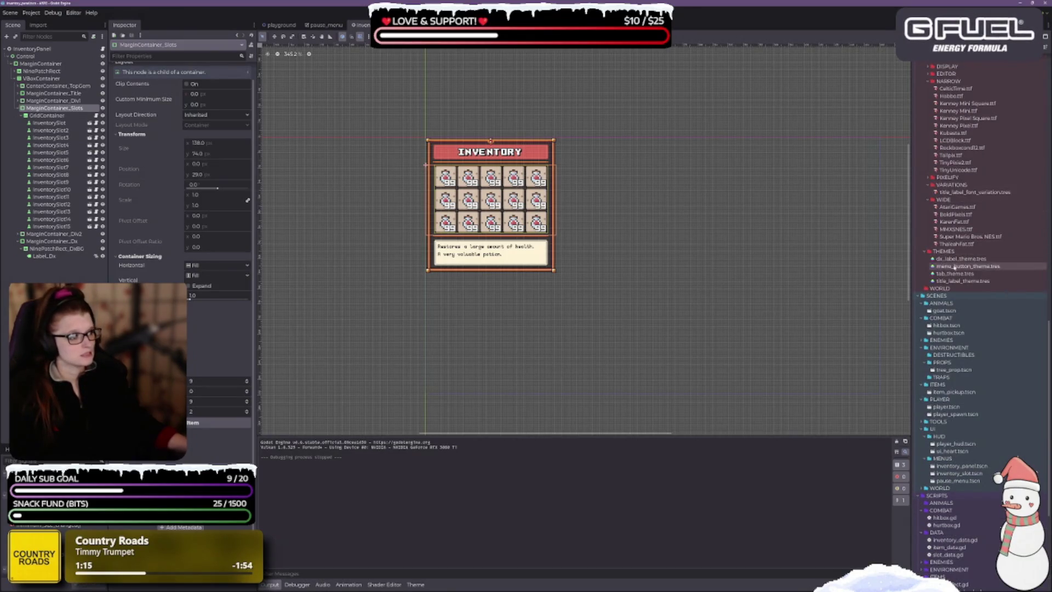
click(929, 199)
click(929, 81)
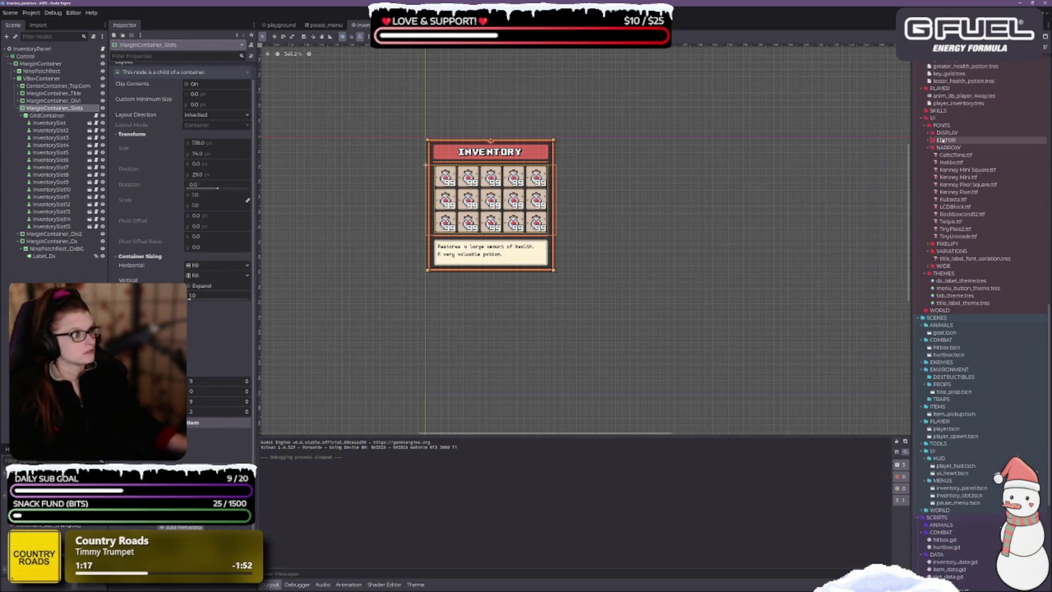
scroll(930, 147, up, 2)
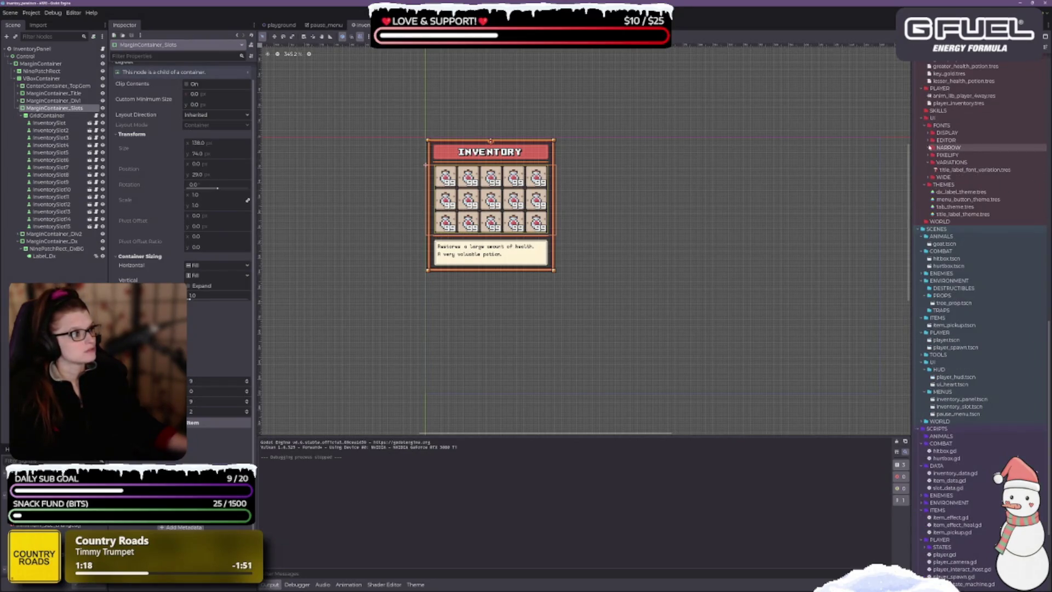
click(923, 118)
scroll(981, 274, up, 8)
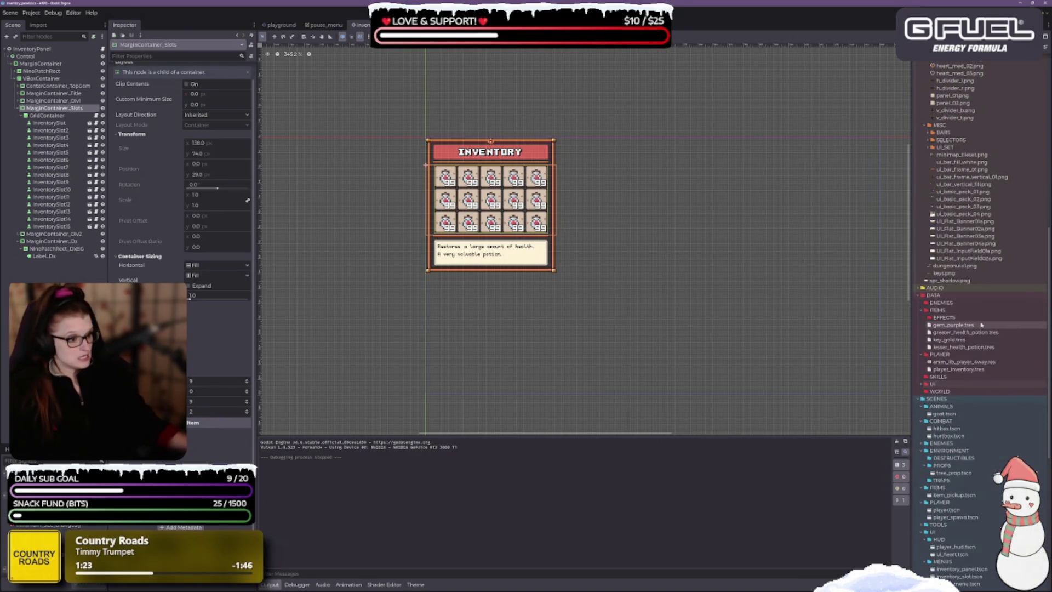
click(938, 371)
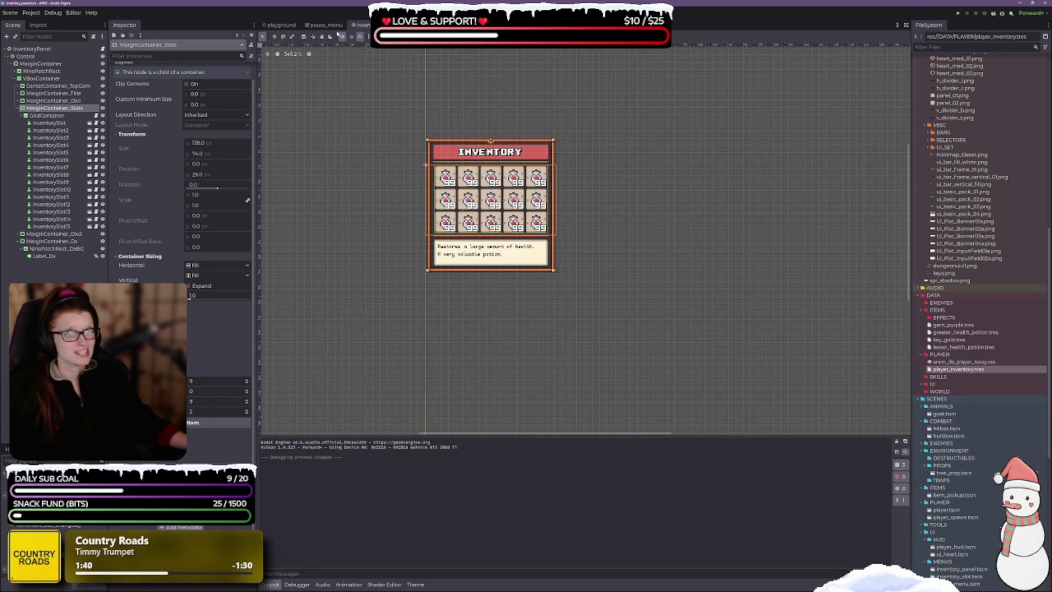
- In VS Code, view pause_menu.gd and close the inventory_ui.gd script
key(alt+Tab)
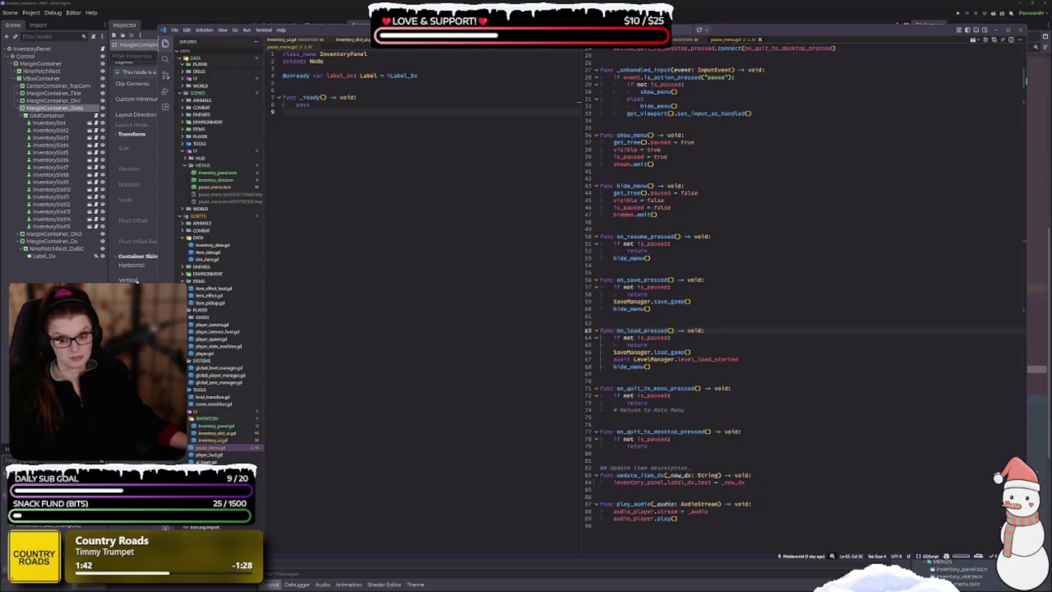
scroll(726, 338, up, 4)
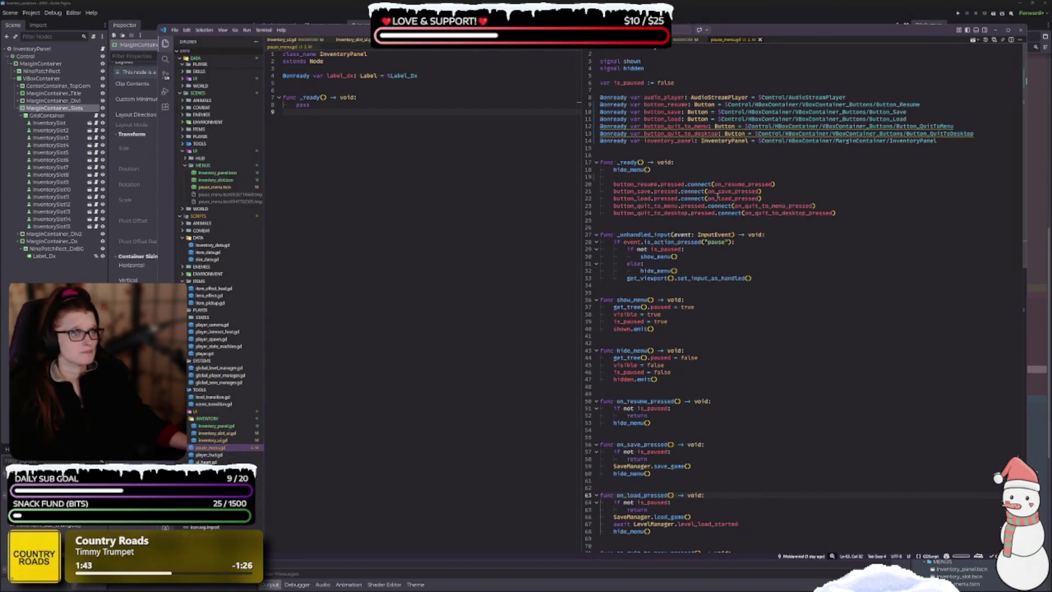
click(285, 46)
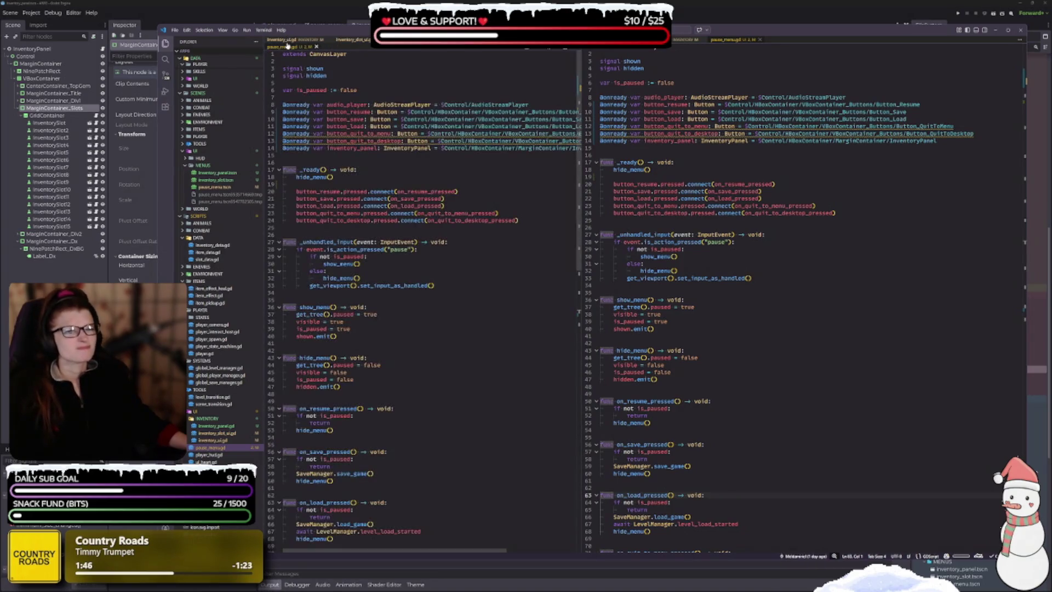
click(328, 40)
click(323, 40)
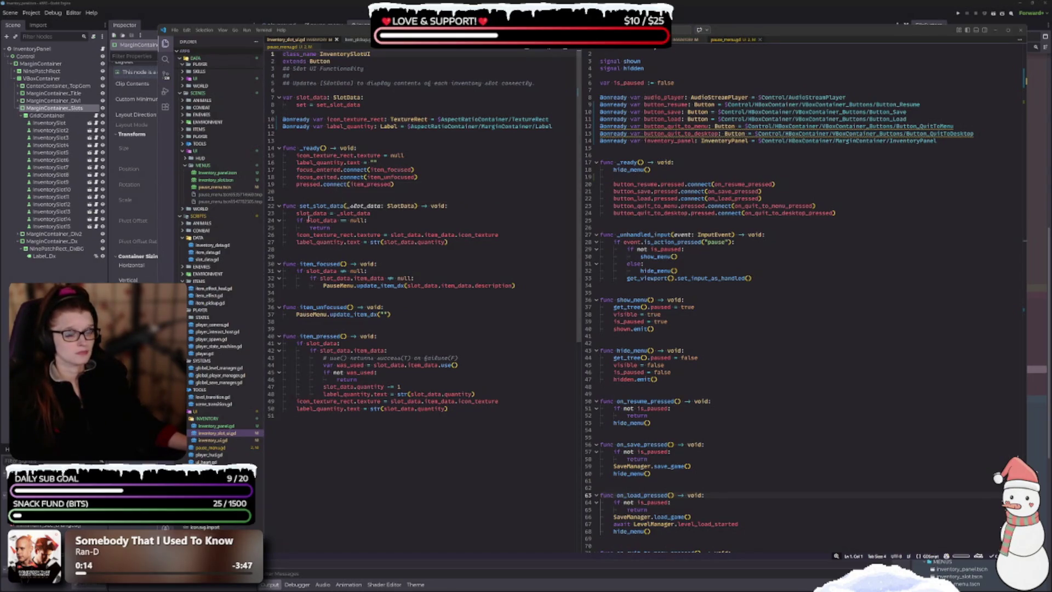
- Check item_pickup.gd, then show inventory_panel.gd beside inventory_data.gd
click(353, 41)
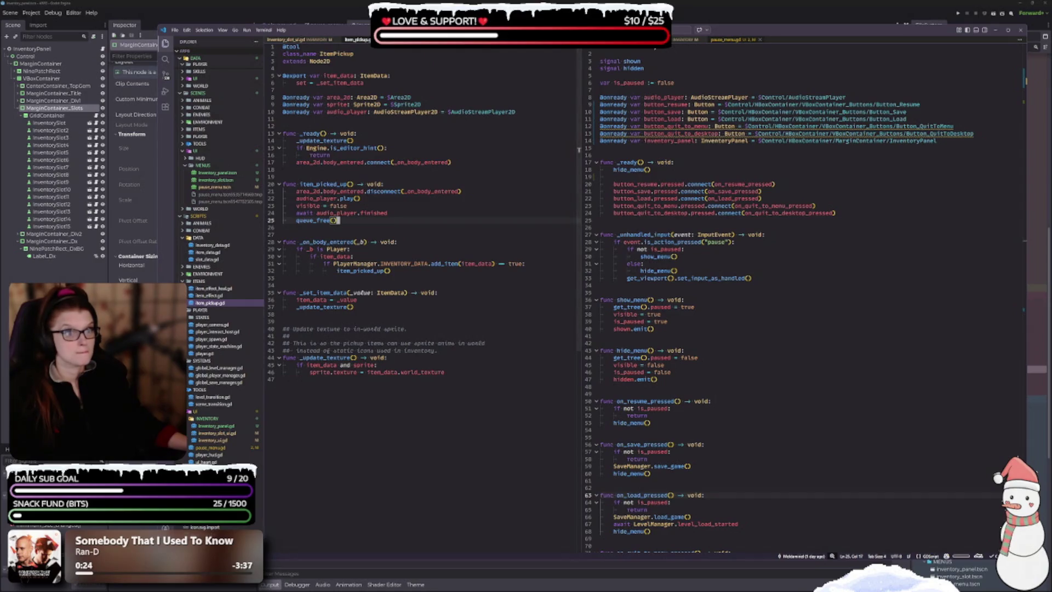
key(ctrl+Page_Down)
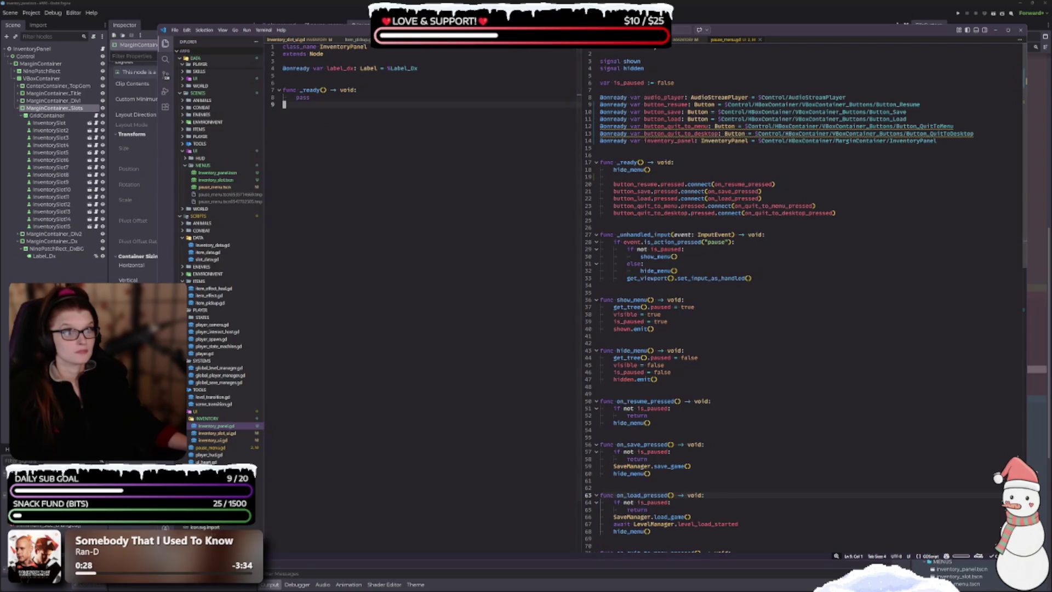
click(686, 40)
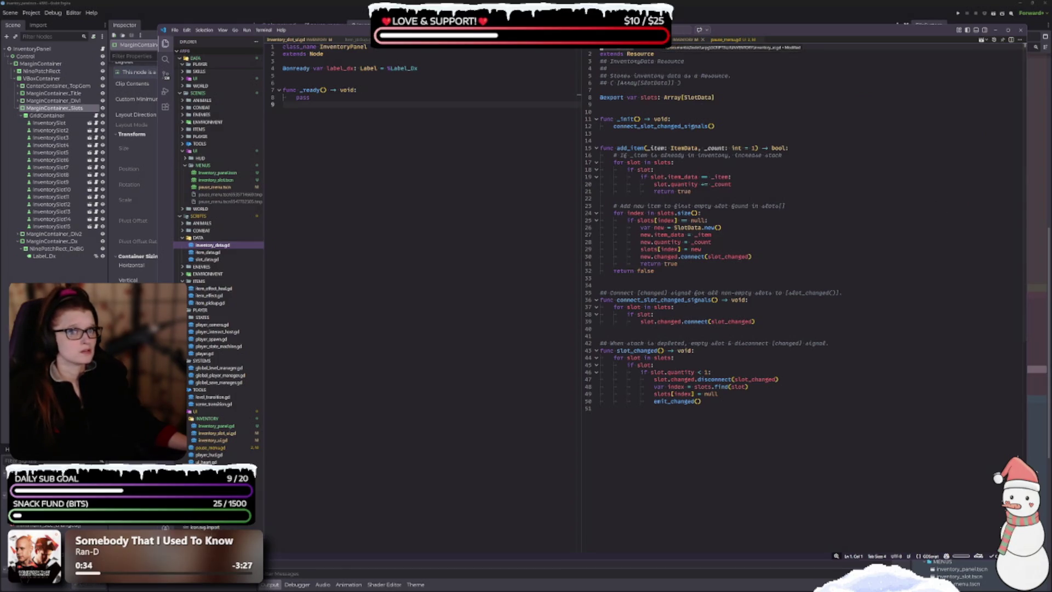
- Review inventory_ui.gd in VS Code, then close it and inventory_data.gd
click(688, 41)
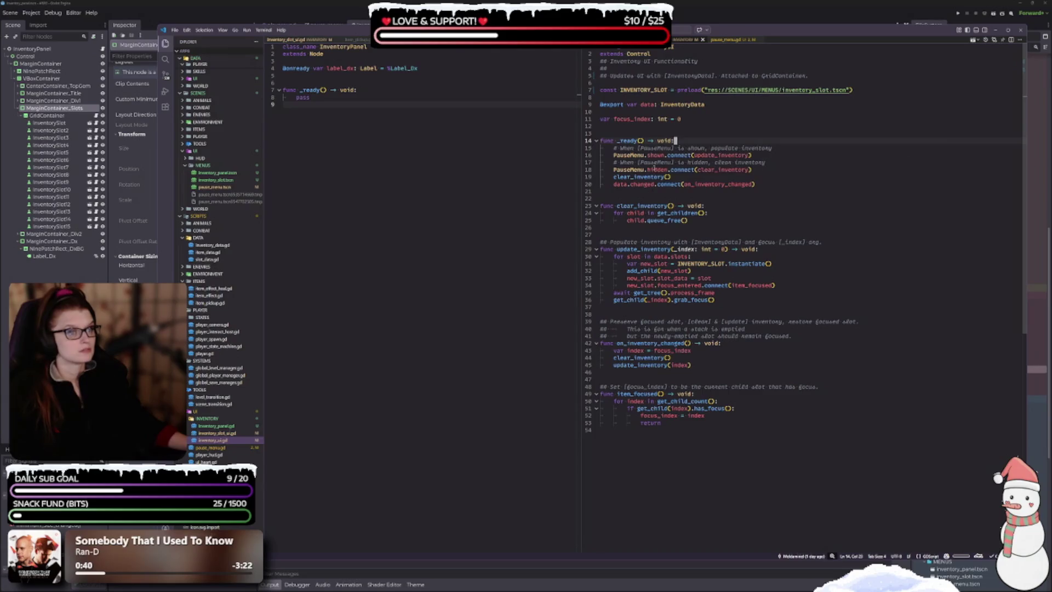
click(702, 43)
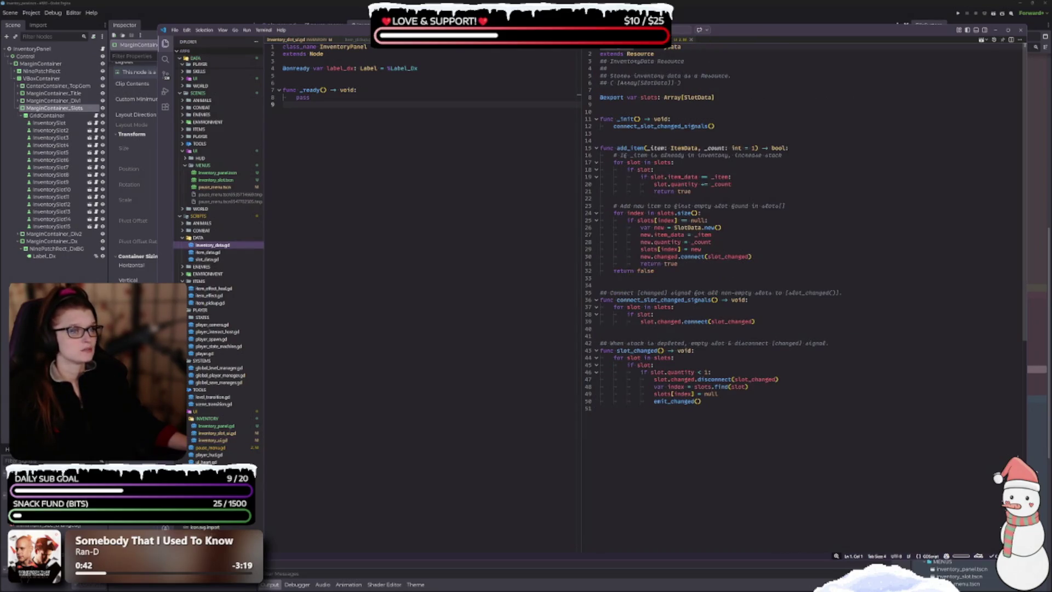
click(692, 40)
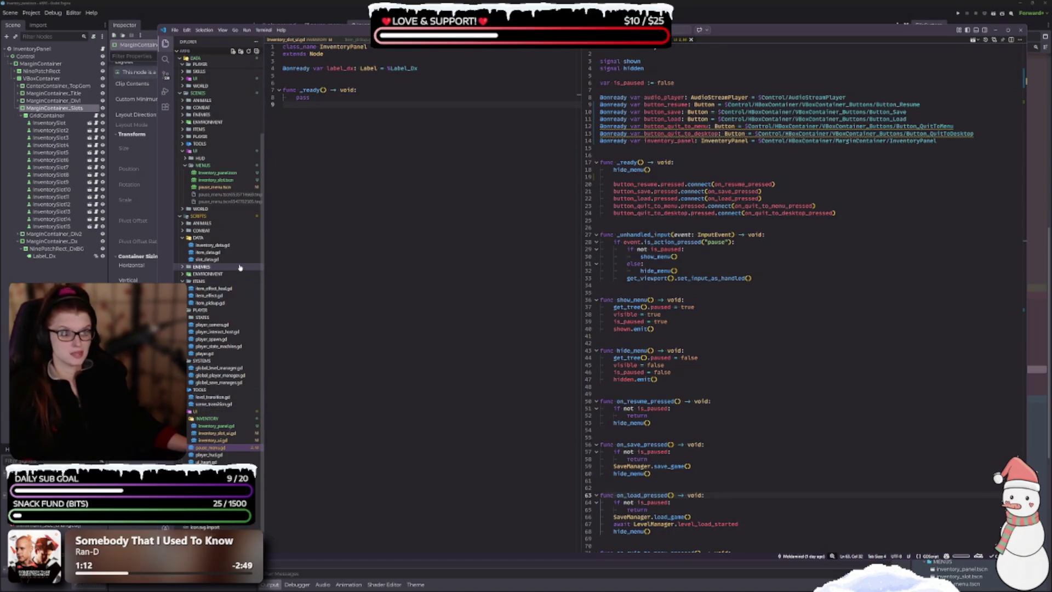
- Review item_data.gd and slot_data.gd, close both, and return to Godot with Alt+Tab
click(213, 253)
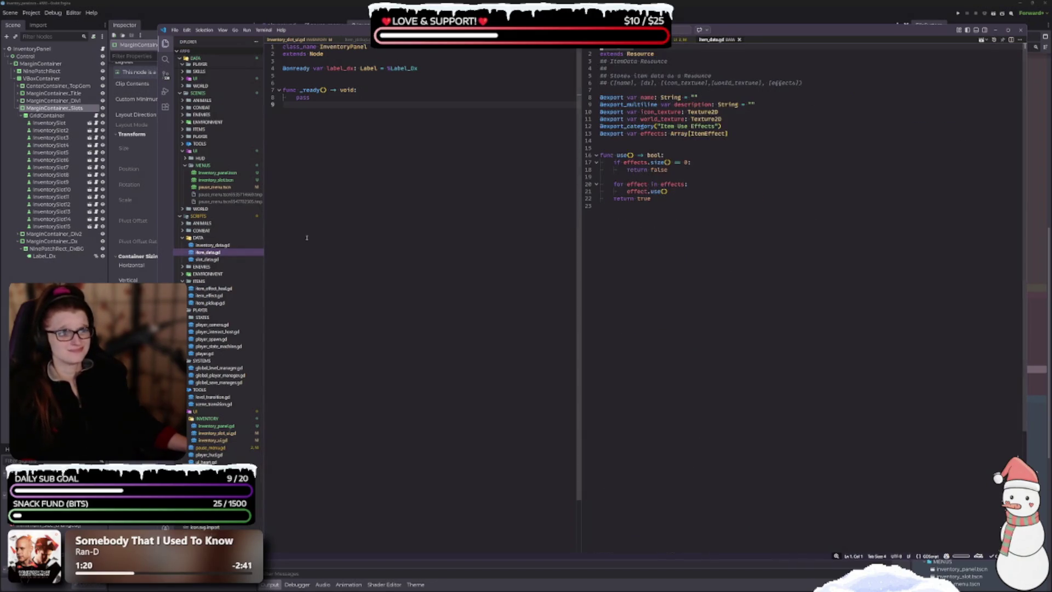
click(197, 260)
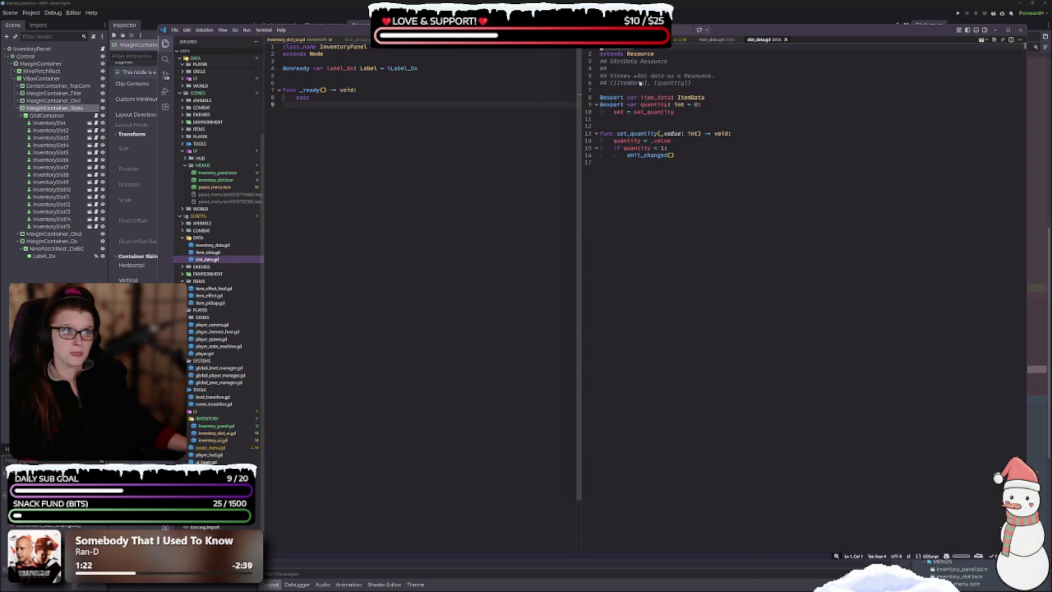
click(785, 40)
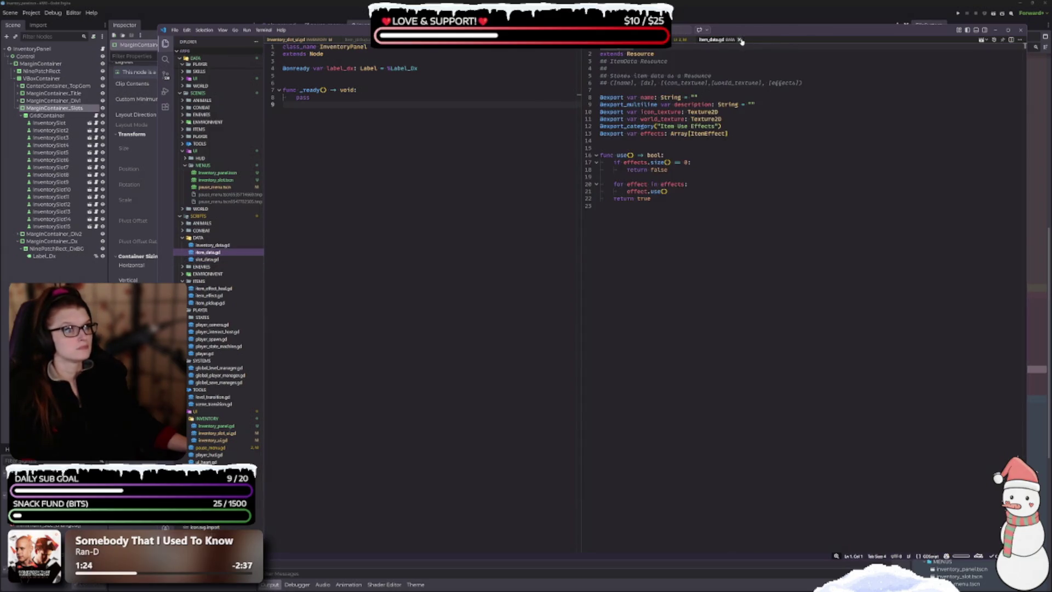
click(740, 39)
key(alt+Tab)
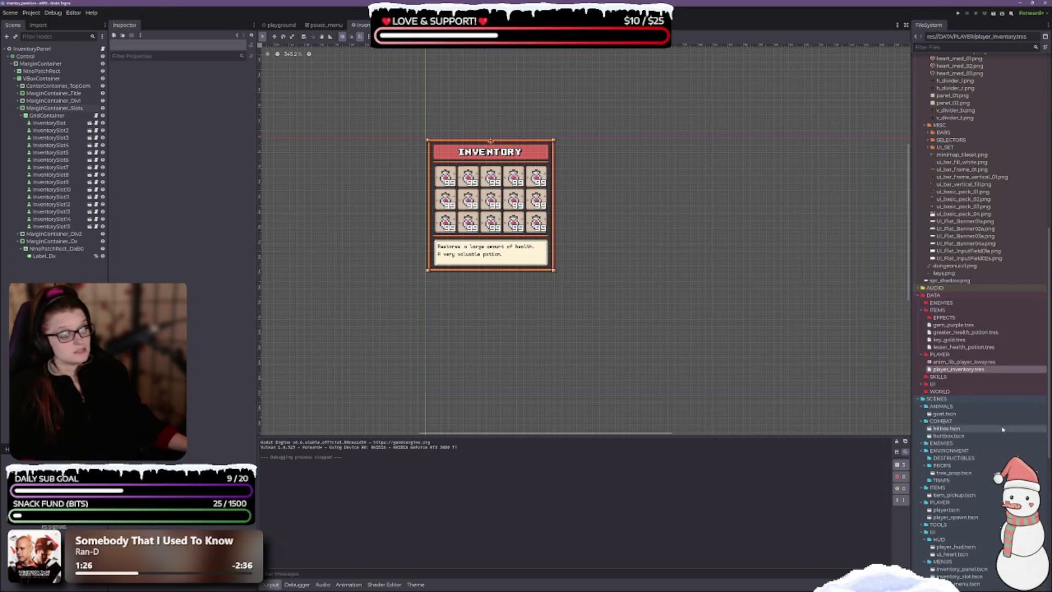
- Check player_inventory.tres's Owners List, which shows only inventory_panel.tscn, then dismiss it
right_click(966, 370)
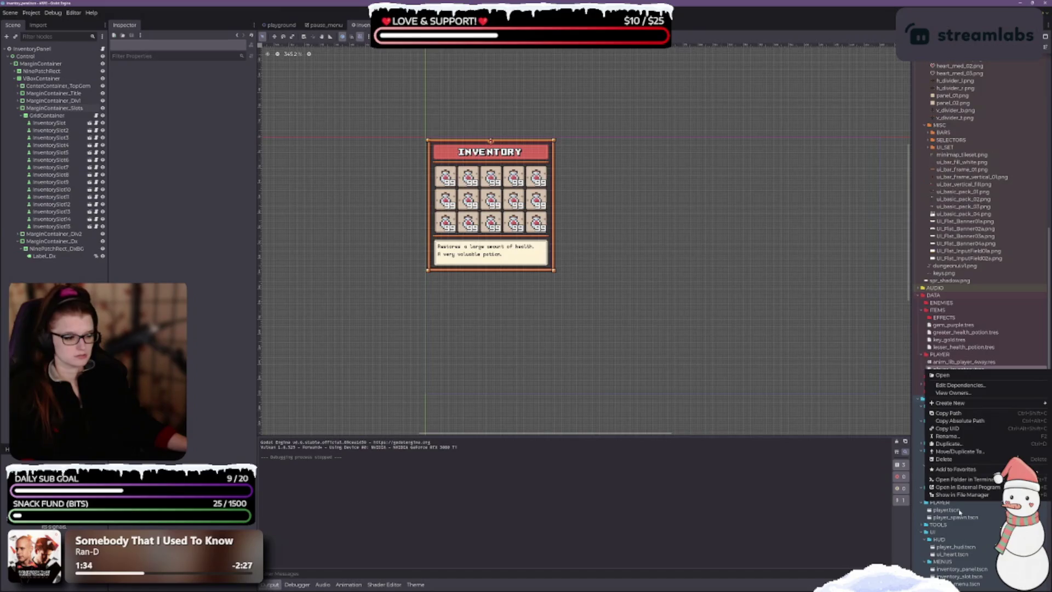
click(960, 392)
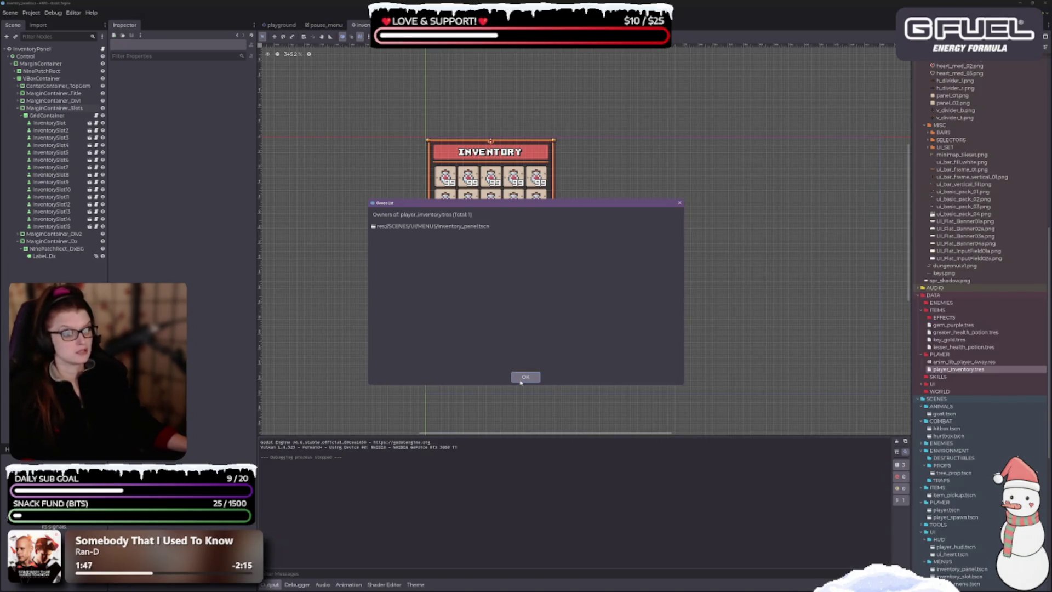
click(525, 377)
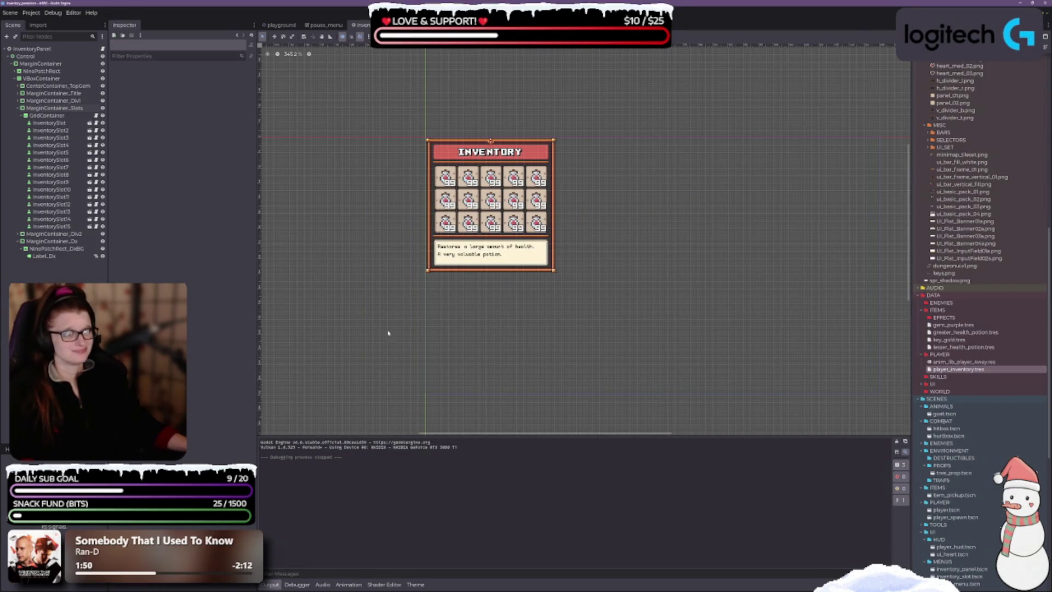
- Collapse the Output panel, widen the Scene dock, and inspect GridContainer (5 columns, player_inventory data)
click(297, 584)
click(269, 584)
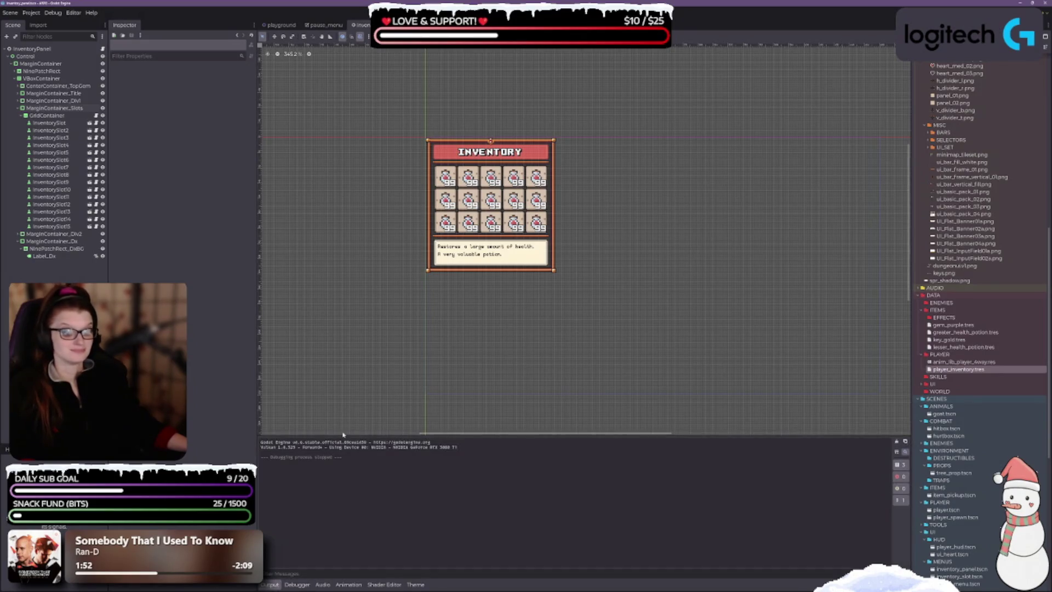
click(275, 585)
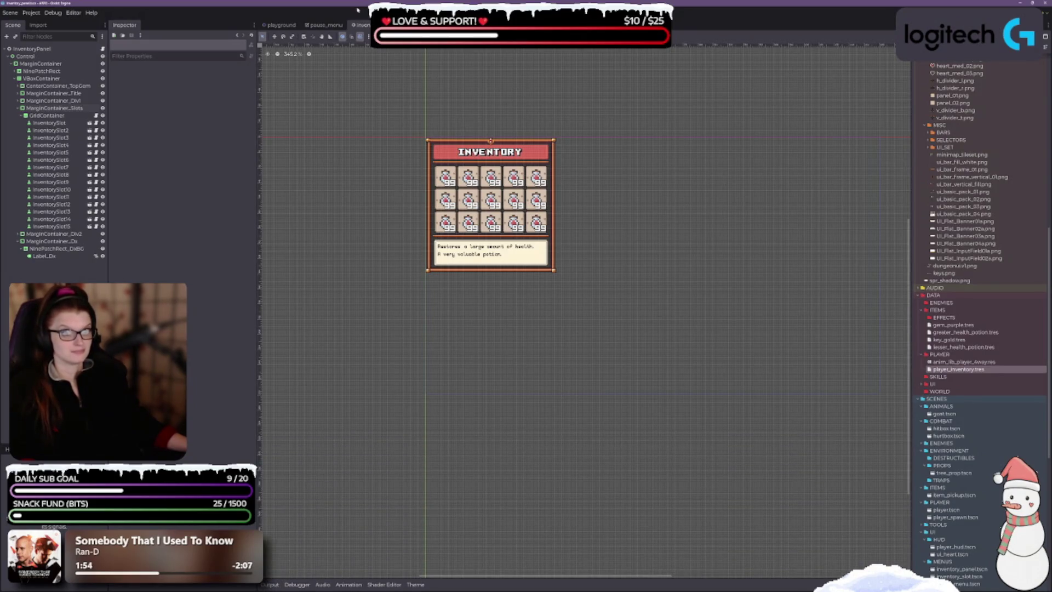
drag(108, 269, 121, 268)
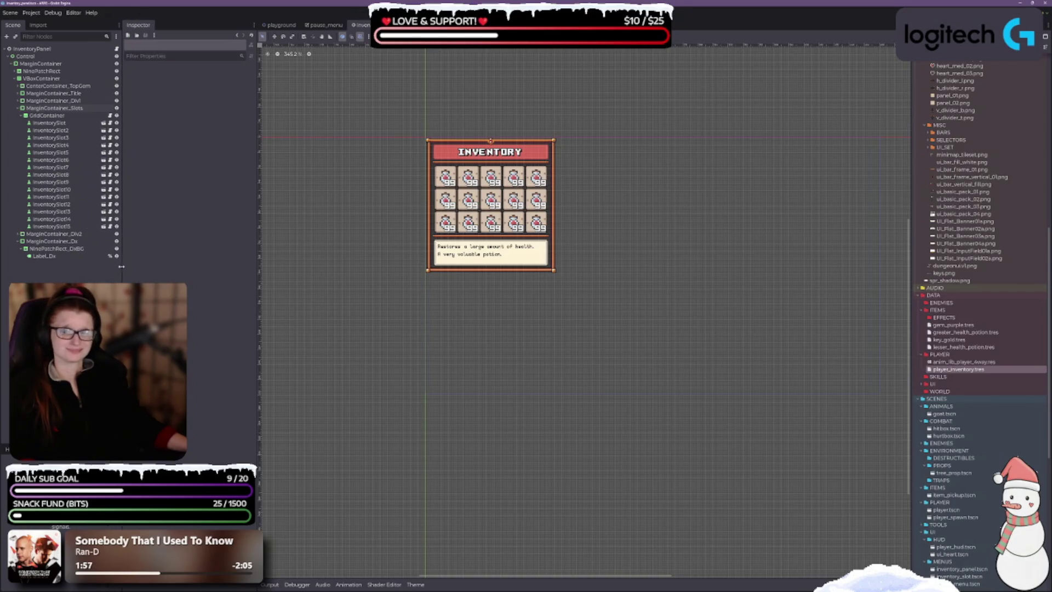
click(32, 49)
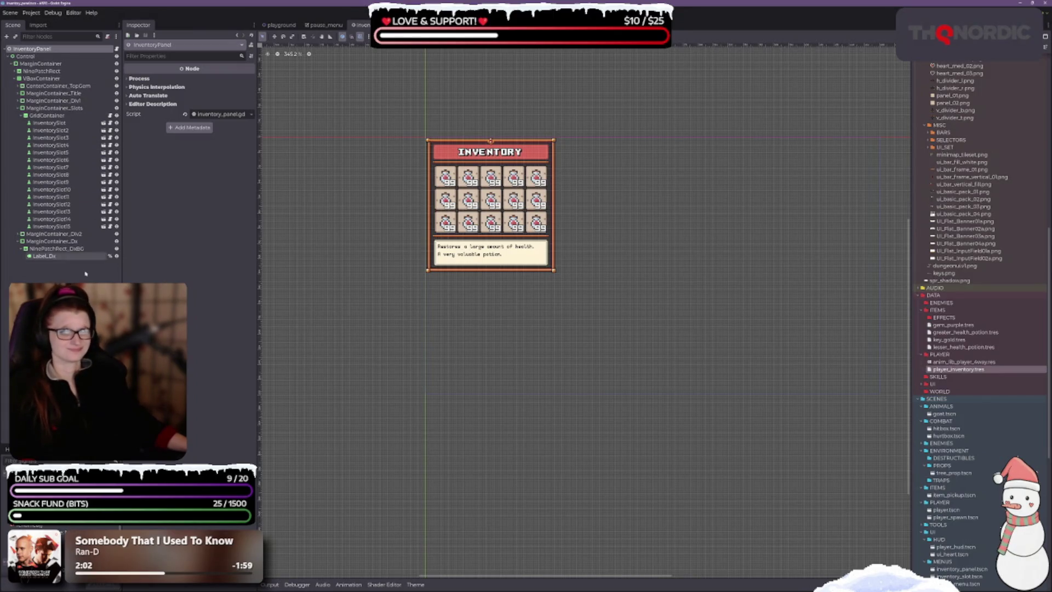
click(46, 115)
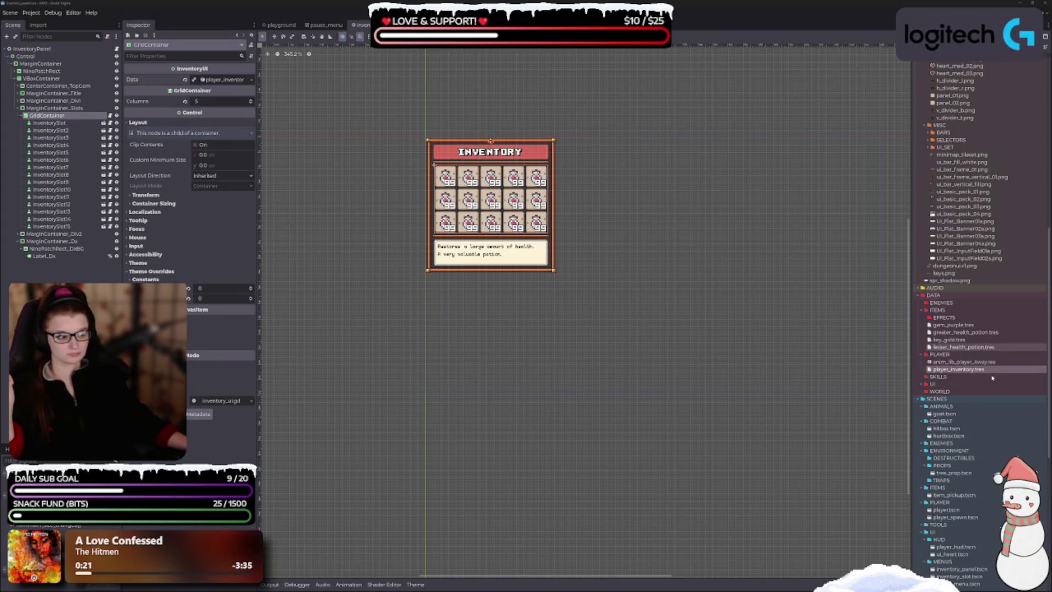
- Inspect player_inventory.tres's 15-slot Slots array, then reselect GridContainer and Control in the Scene tree
double_click(978, 371)
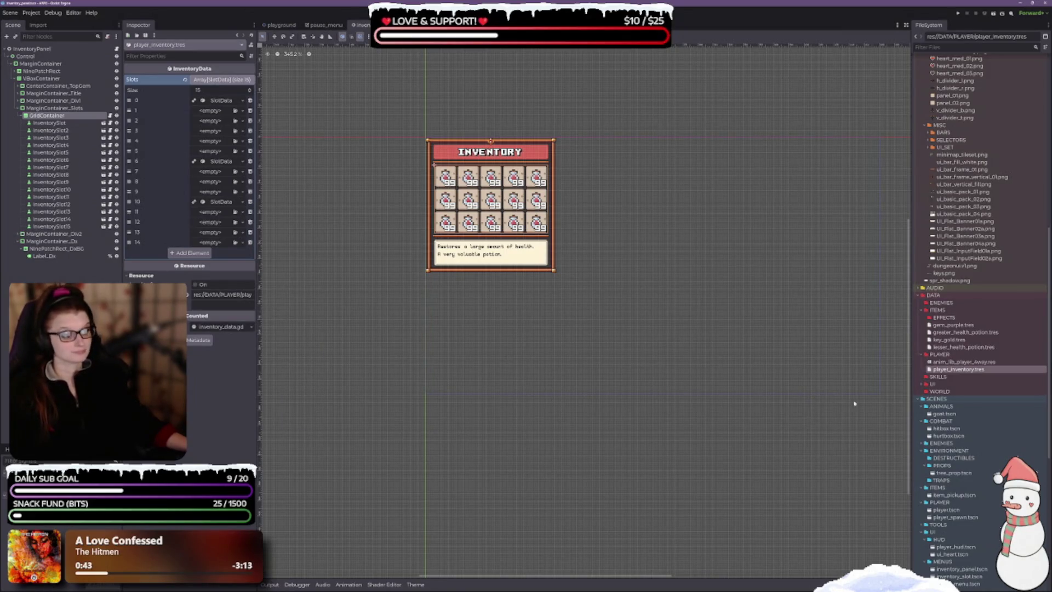
scroll(534, 329, up, 2)
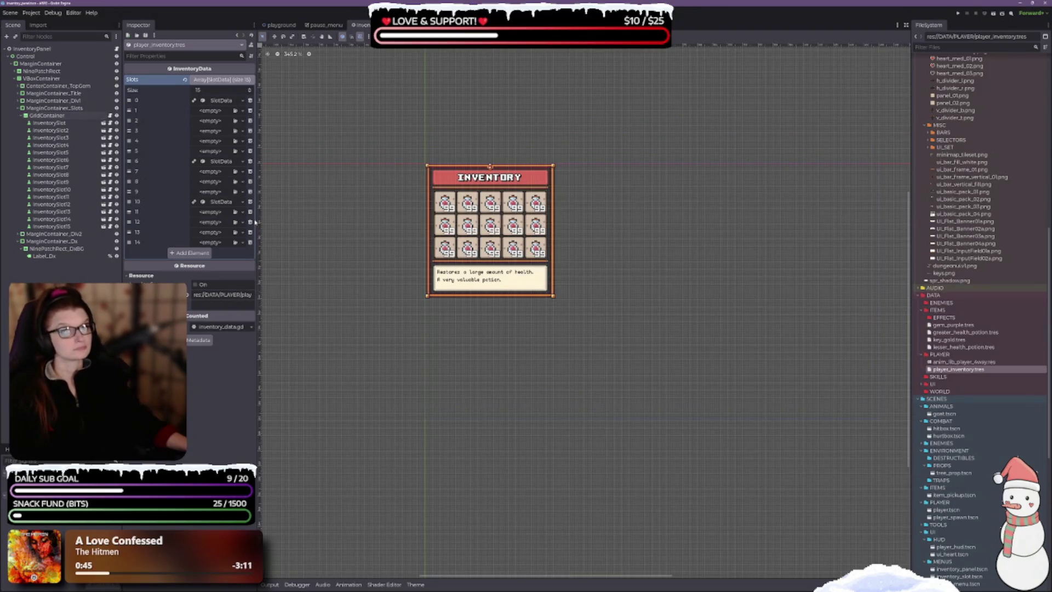
click(46, 115)
click(33, 57)
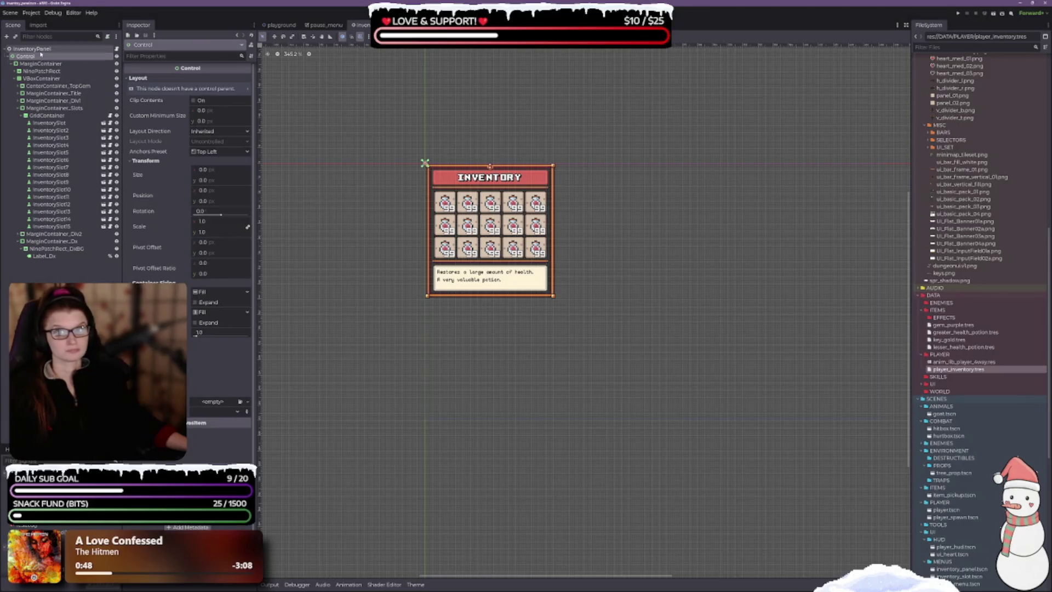
- Check the Control and MarginContainer Layout/Transform settings, then save inventory_panel.tscn with Ctrl+S
click(38, 49)
click(39, 56)
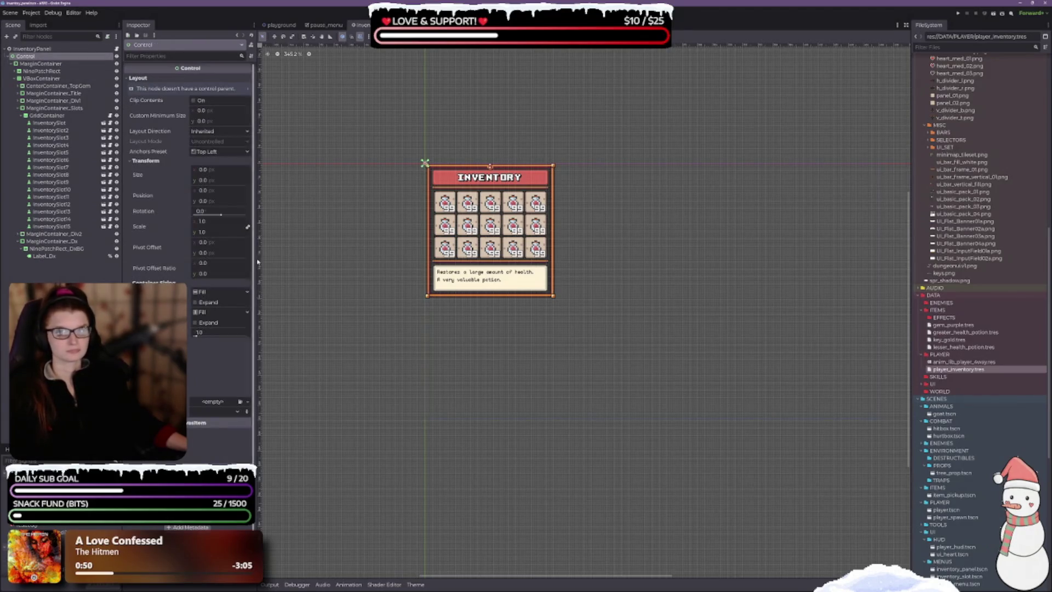
scroll(430, 318, up, 4)
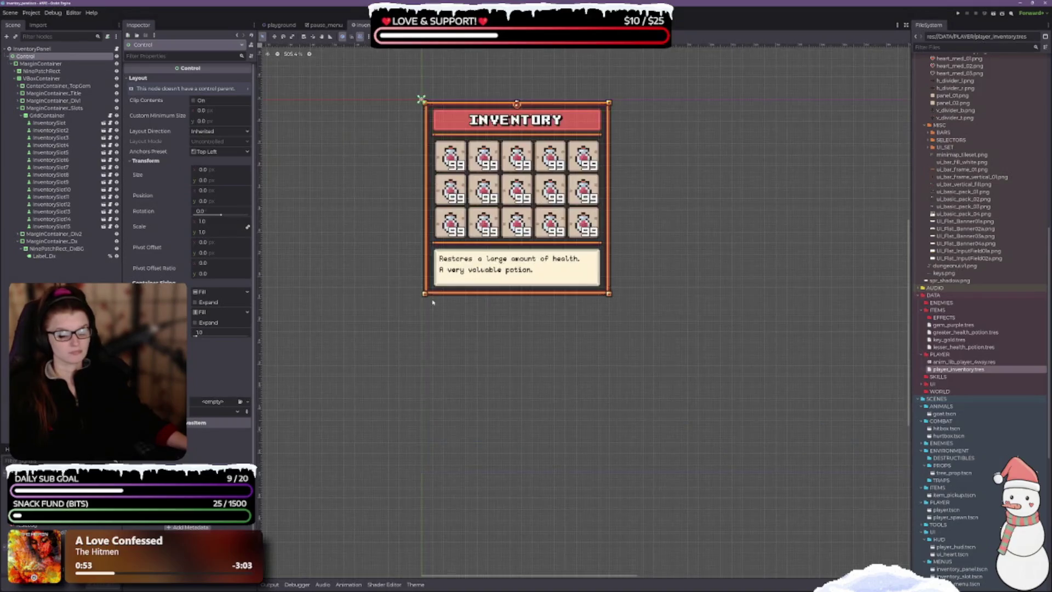
drag(606, 317, 477, 418)
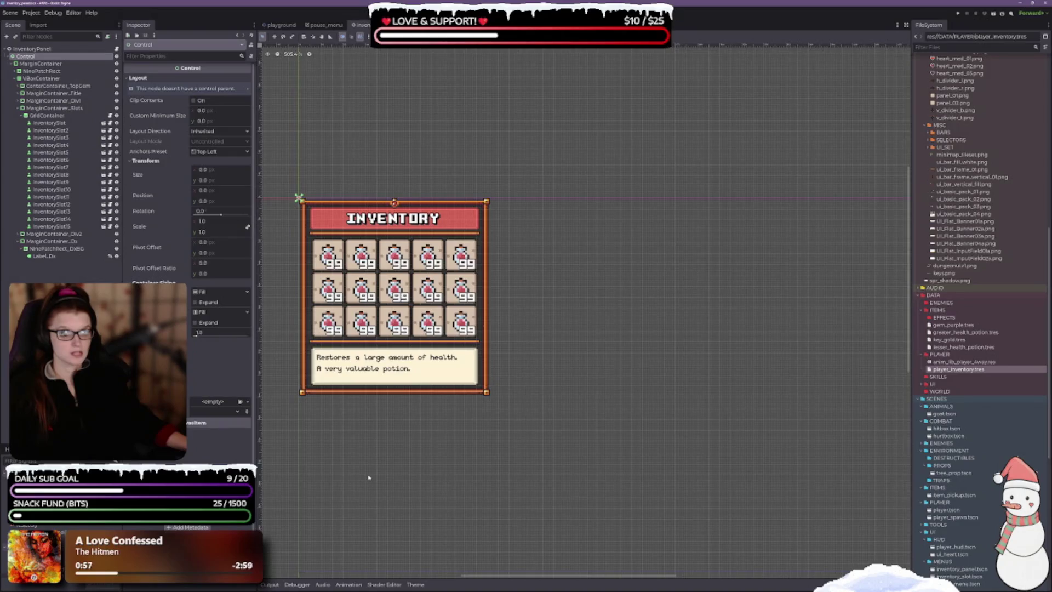
drag(369, 479, 380, 451)
click(46, 64)
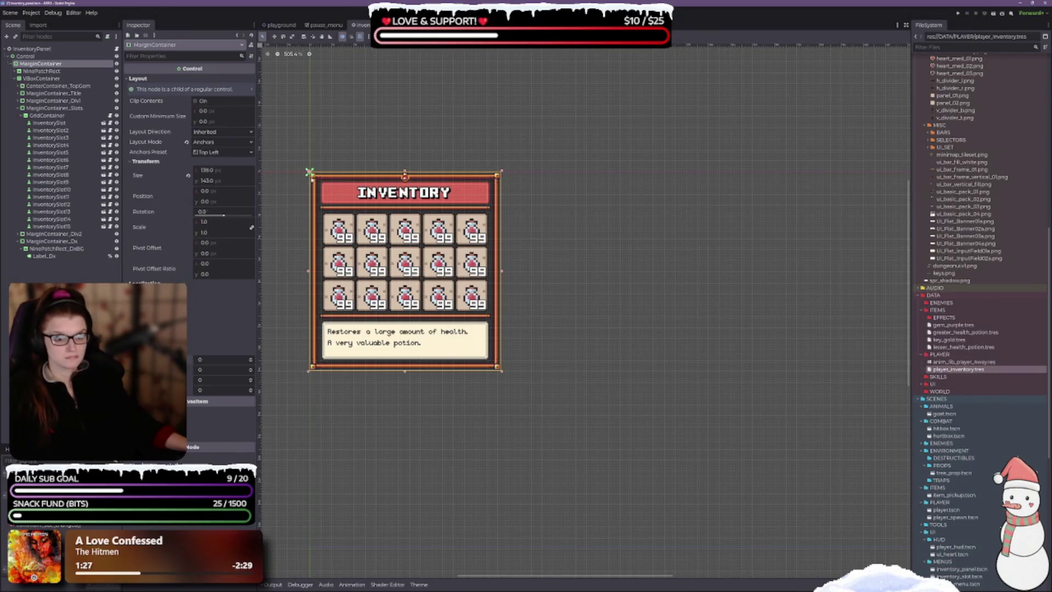
scroll(456, 221, up, 3)
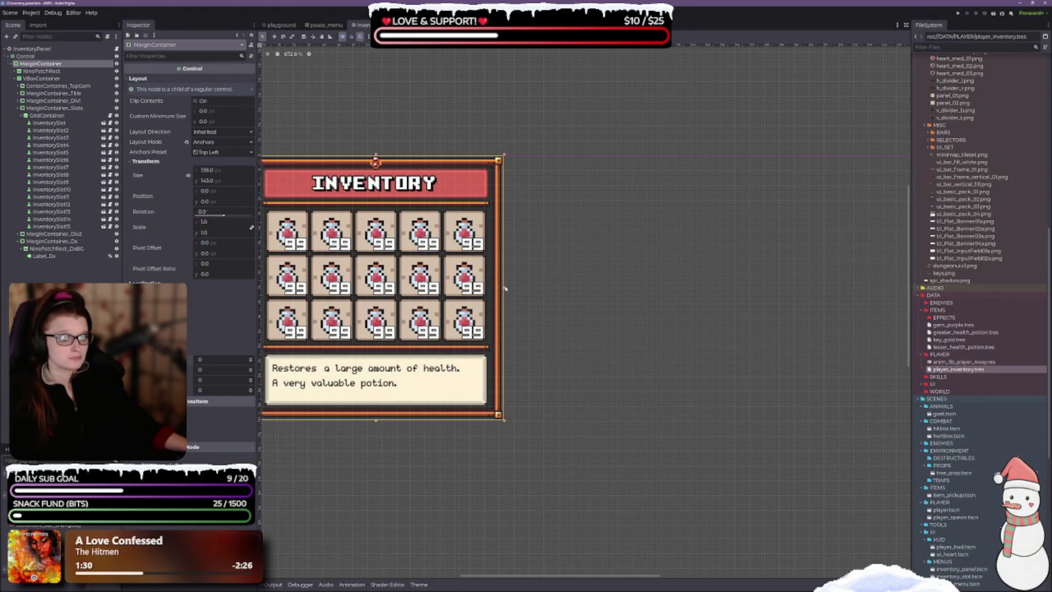
scroll(425, 171, down, 4)
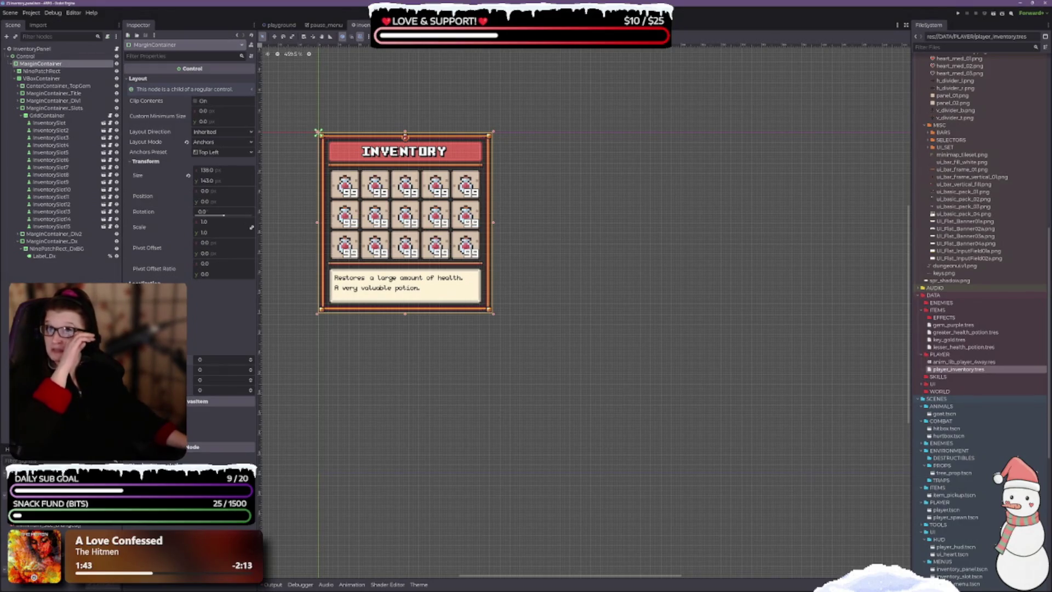
key(ctrl+s)
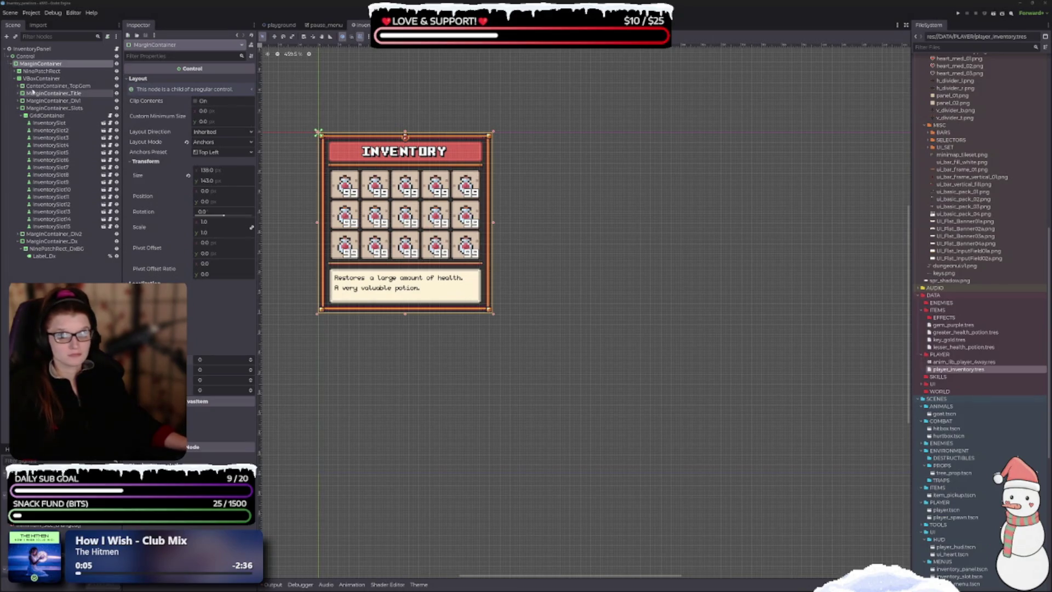
- Drag the Control node's anchor handles to the inventory panel's corners, switching its preset to Custom
click(22, 48)
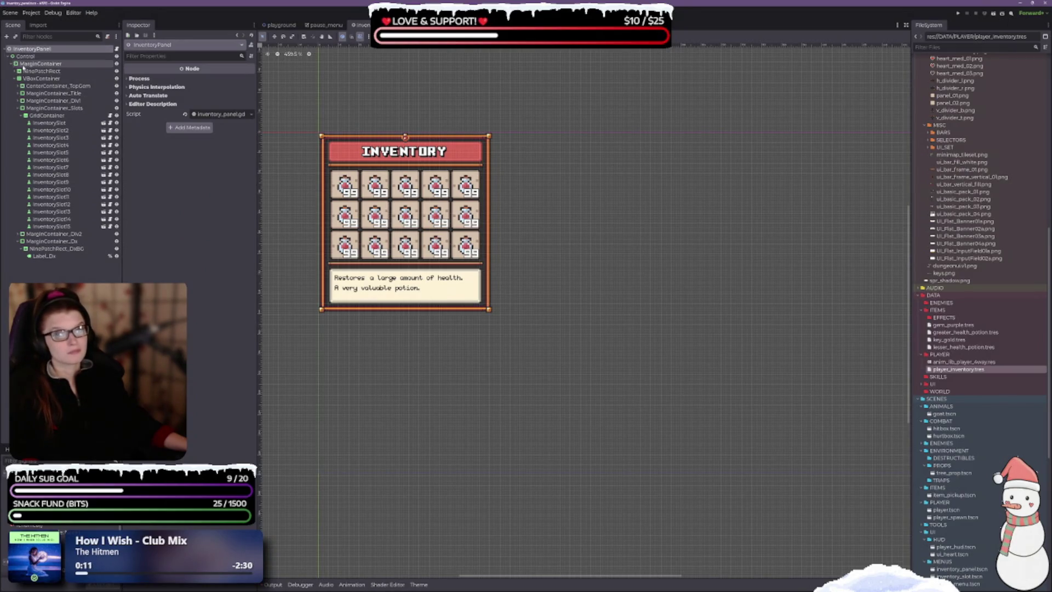
click(24, 57)
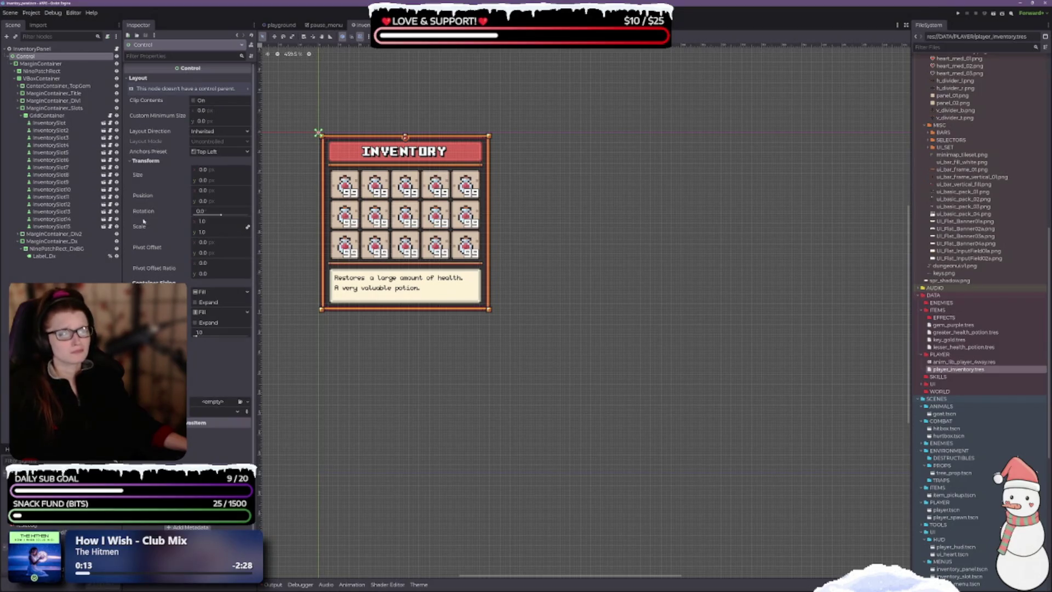
scroll(535, 231, down, 4)
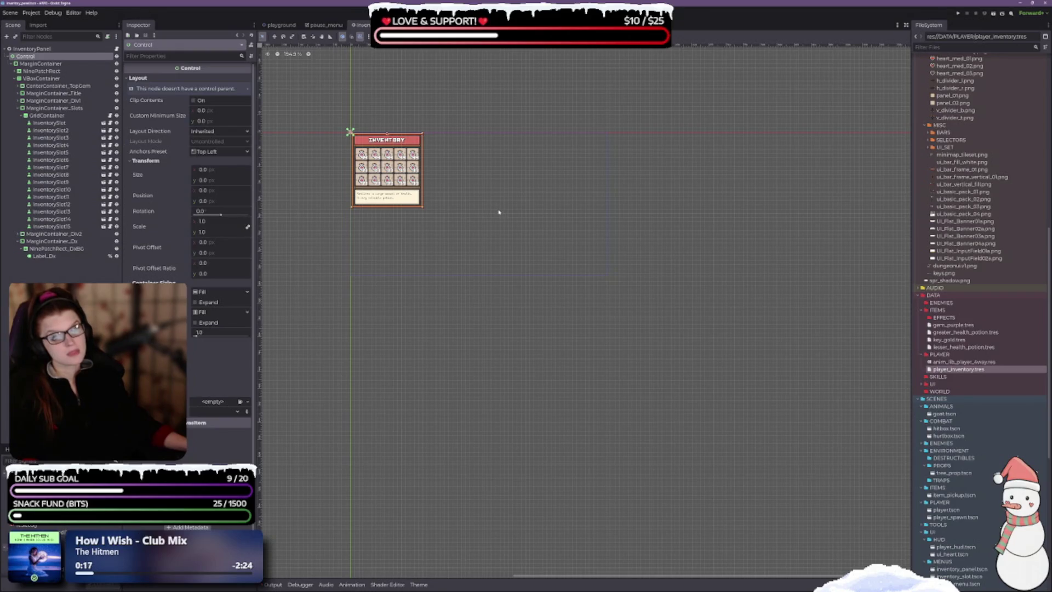
scroll(462, 189, up, 5)
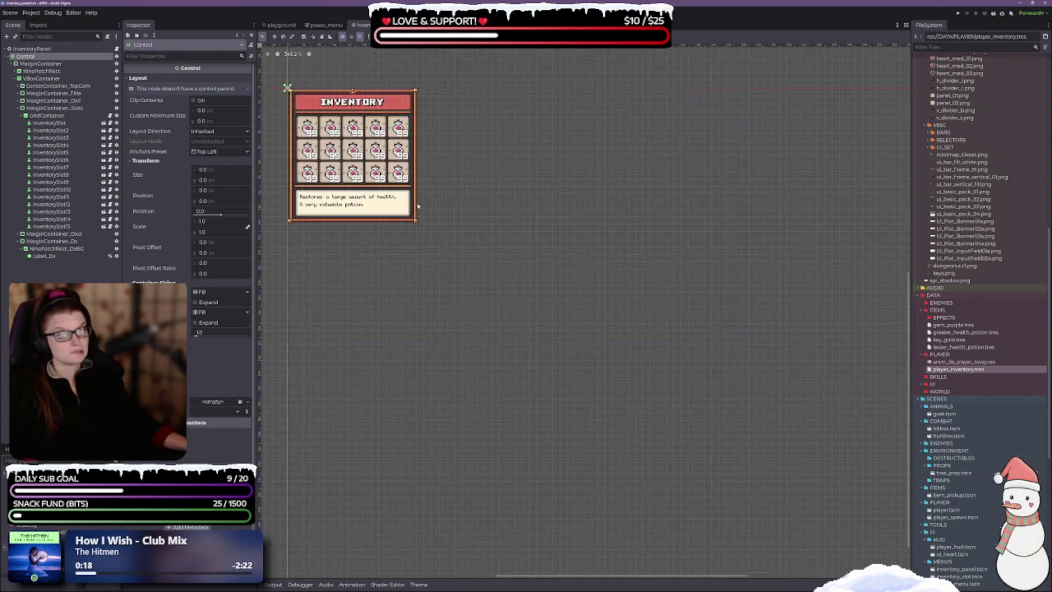
scroll(513, 314, up, 2)
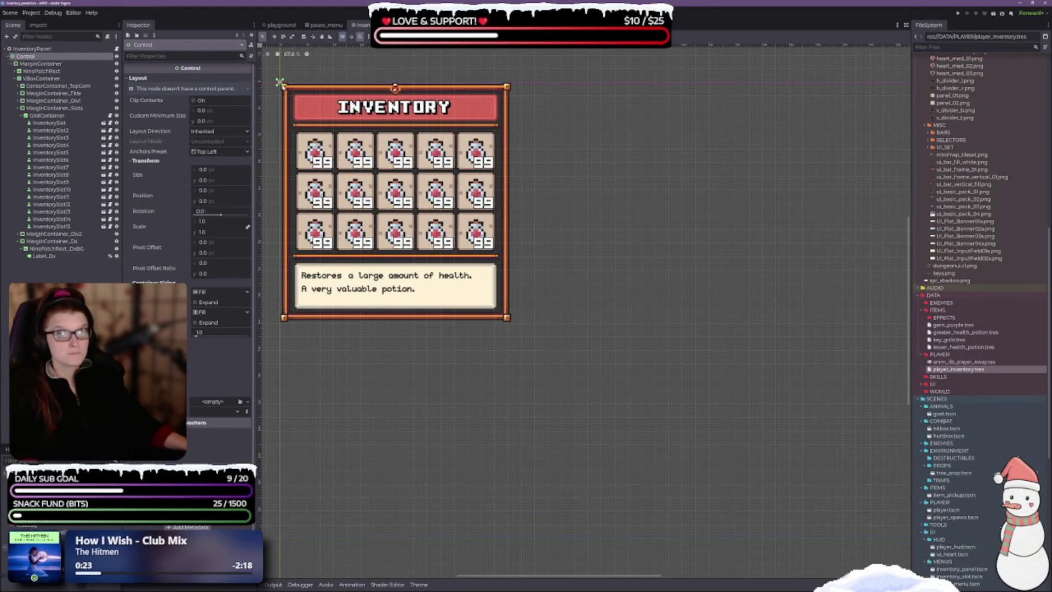
drag(279, 83, 372, 80)
drag(521, 316, 512, 323)
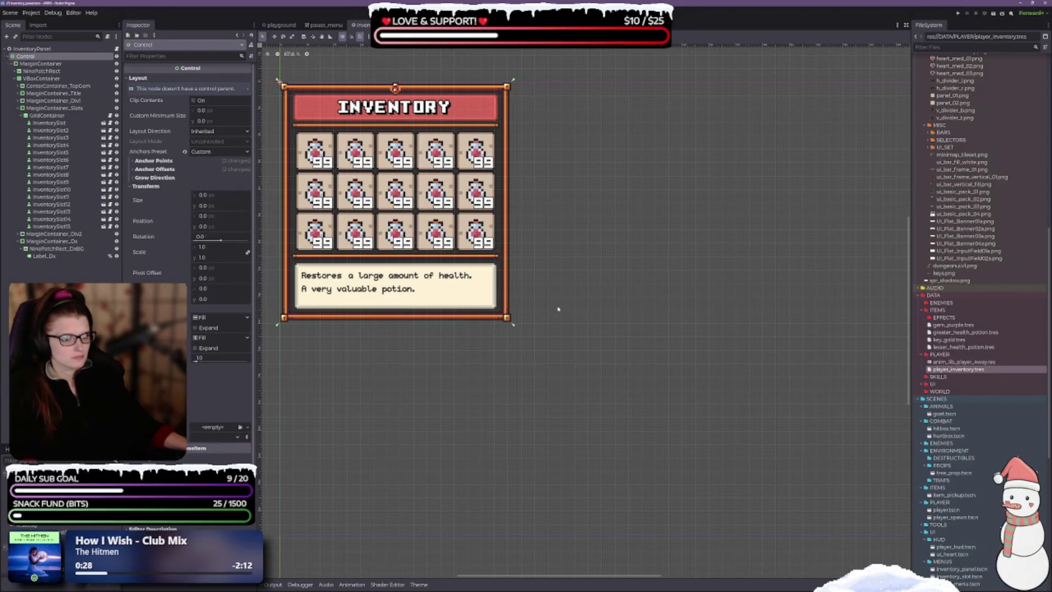
scroll(502, 385, up, 3)
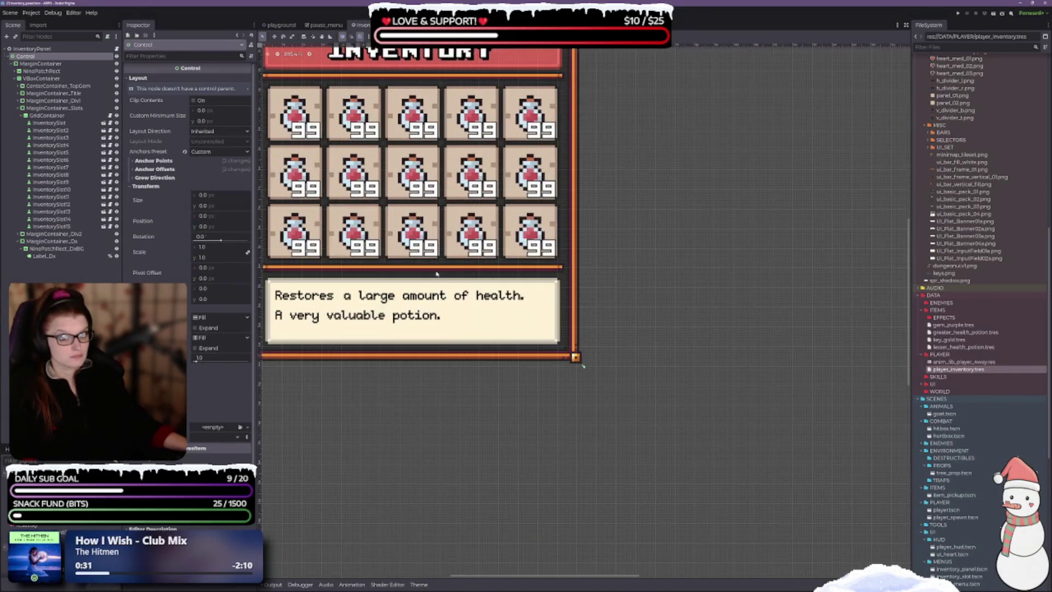
scroll(502, 385, down, 2)
drag(502, 385, 523, 459)
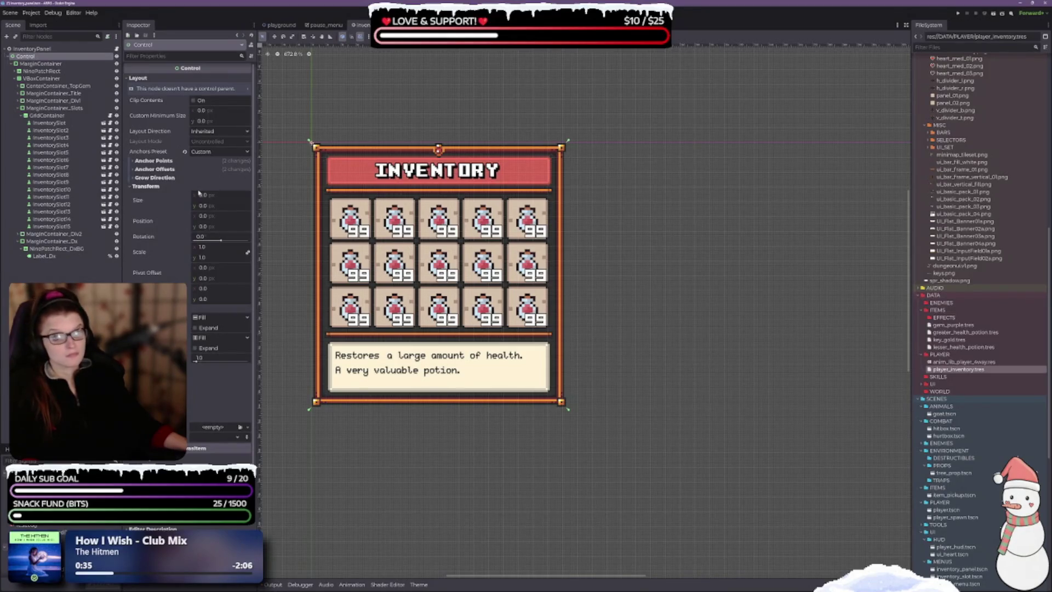
click(211, 196)
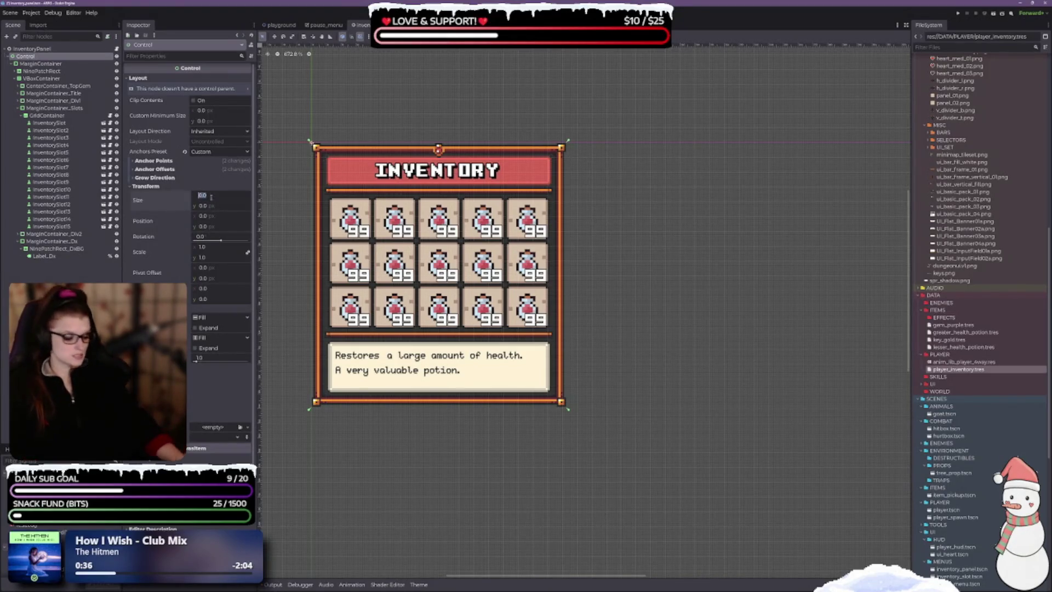
text(100)
- Give the Control a 100 × 50 size, then stretch its right edge to the panel border
key(Tab)
text(50)
key(Return)
scroll(476, 210, up, 3)
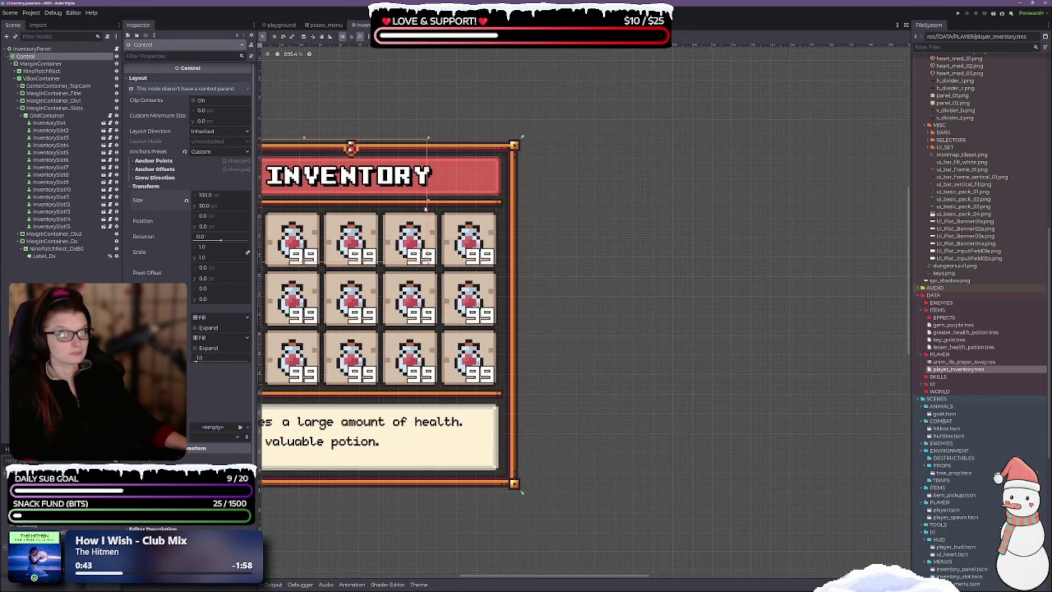
drag(427, 209, 522, 208)
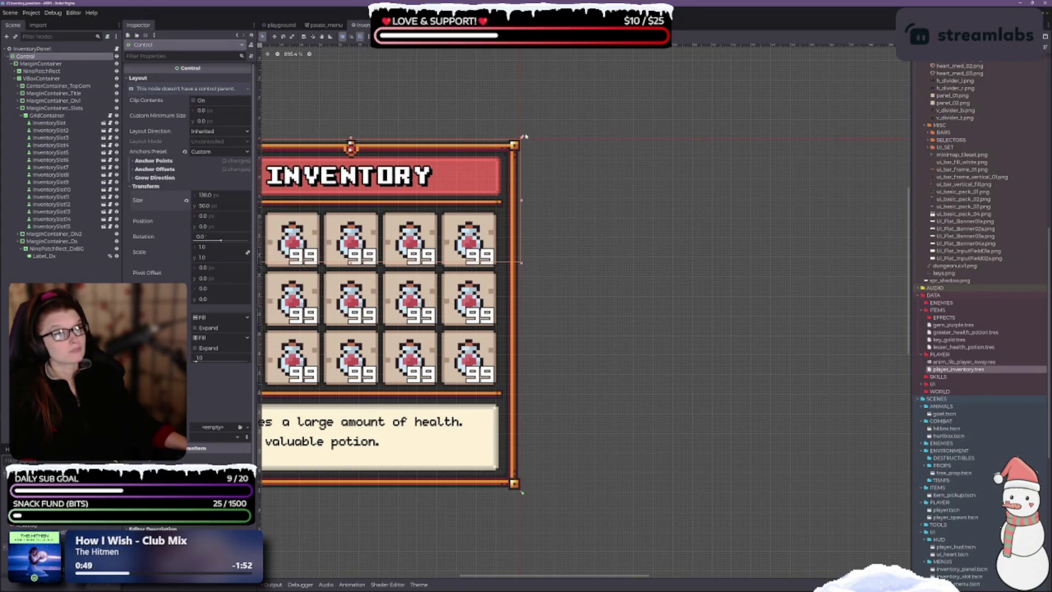
- Stretch the Control down to the panel's bottom and trim its right side to about 136 × 143
drag(518, 260, 634, 201)
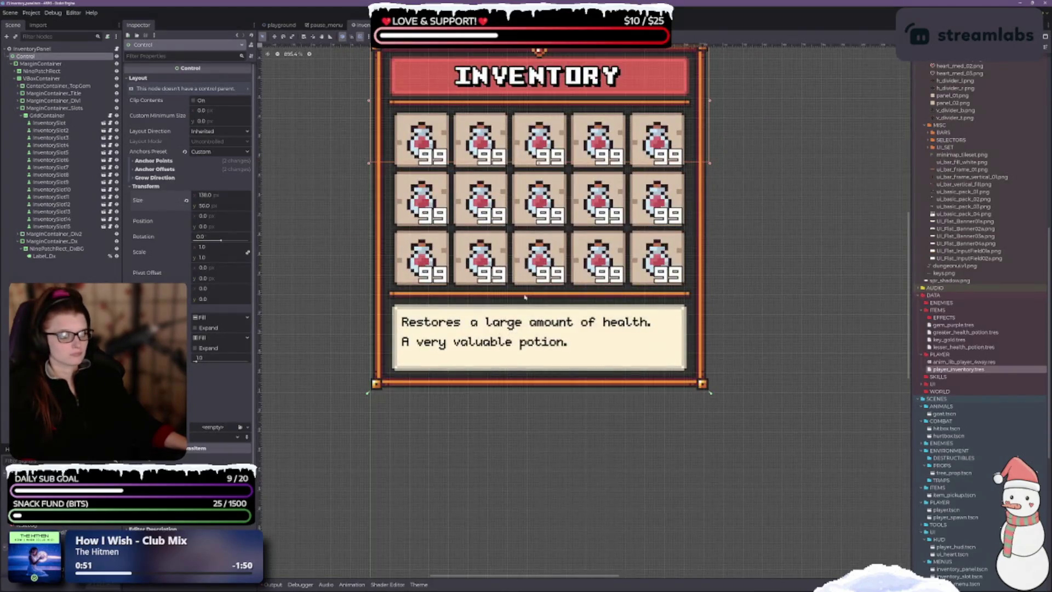
mouse_move(539, 163)
mouse_down()
mouse_move(518, 403)
mouse_move(517, 388)
mouse_up()
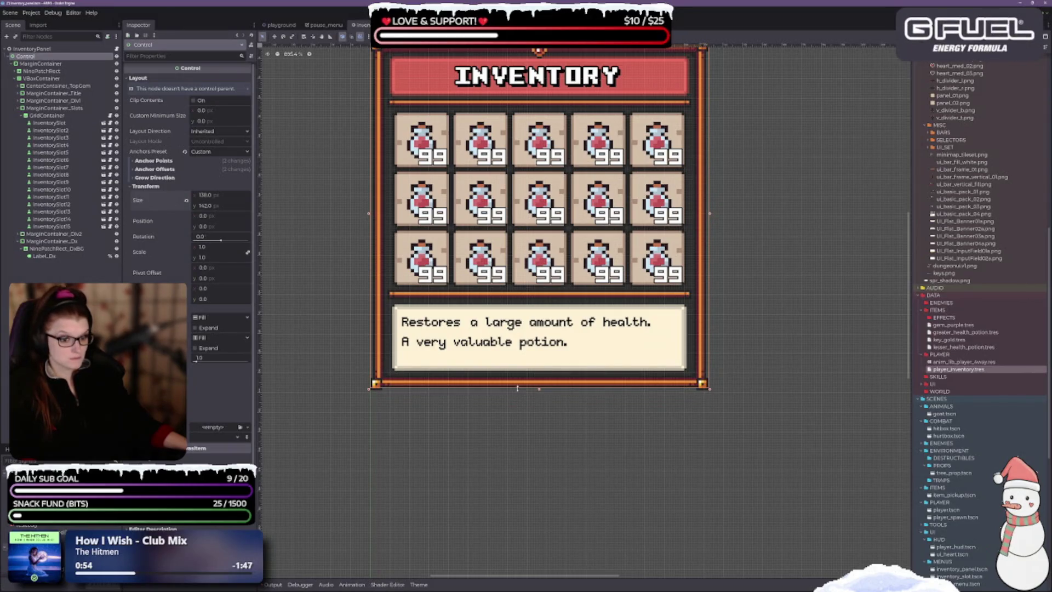
scroll(287, 556, down, 3)
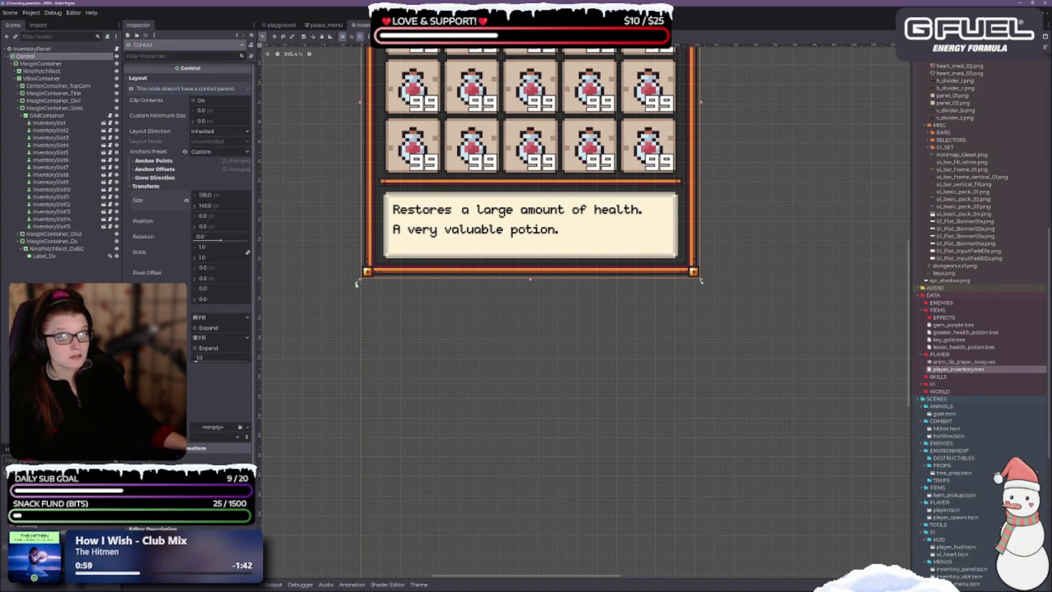
drag(359, 280, 305, 525)
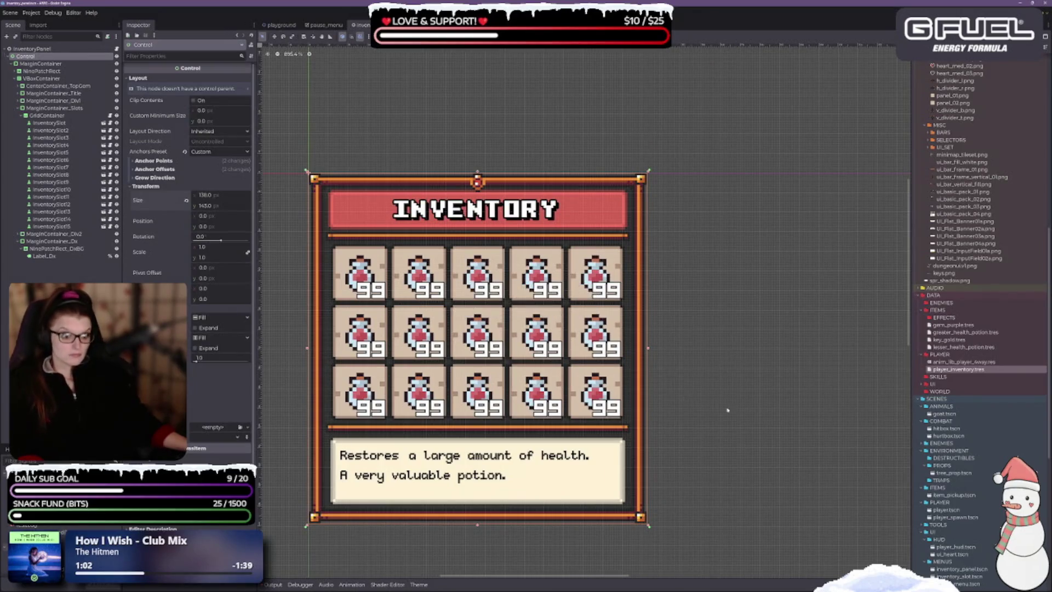
scroll(557, 284, down, 3)
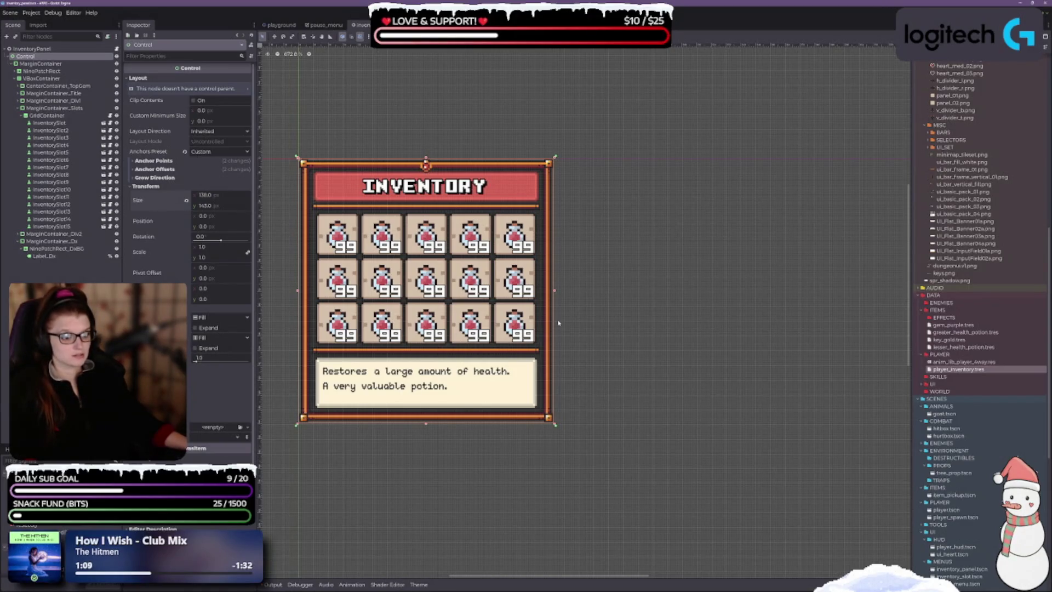
scroll(555, 308, up, 4)
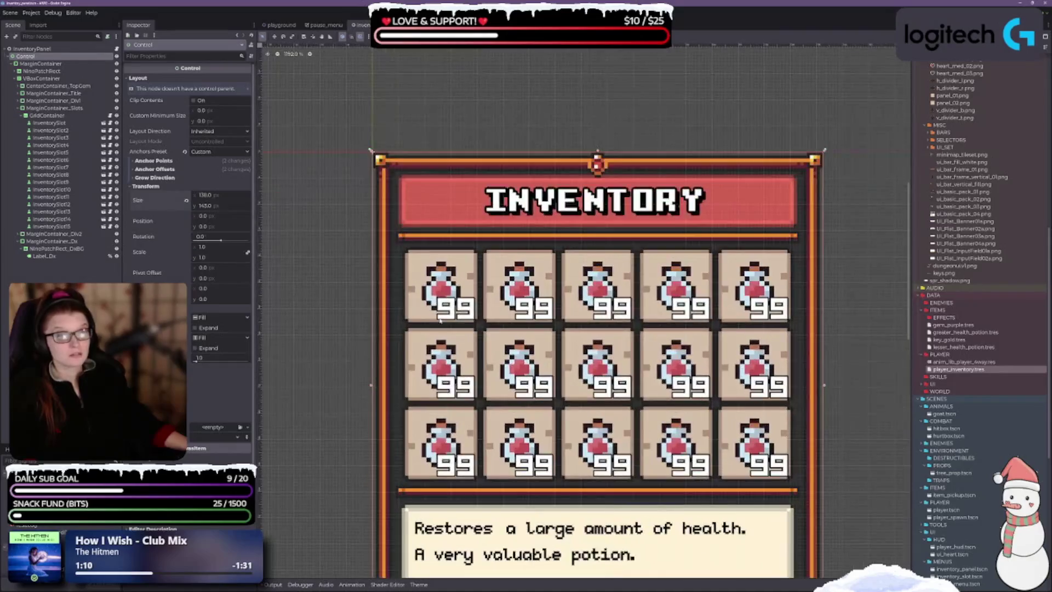
scroll(668, 401, right, 3)
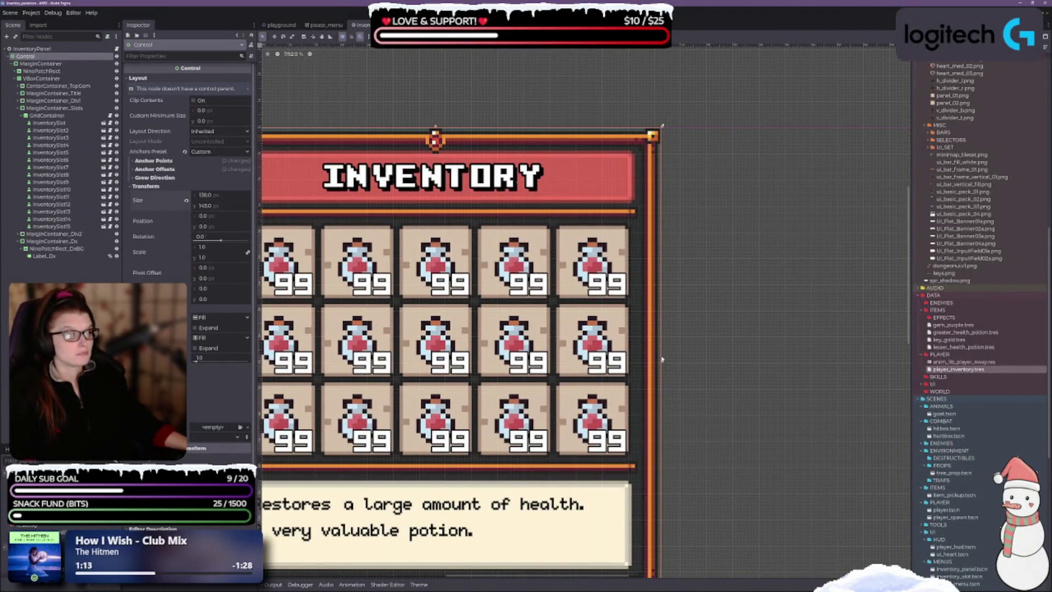
drag(662, 361, 658, 360)
scroll(699, 356, down, 2)
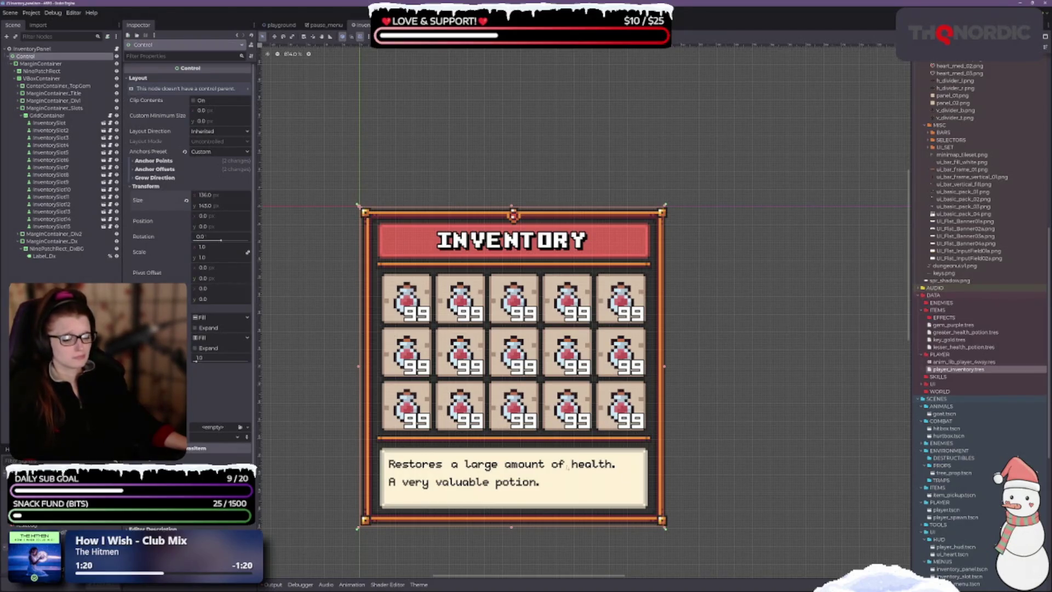
scroll(700, 373, up, 2)
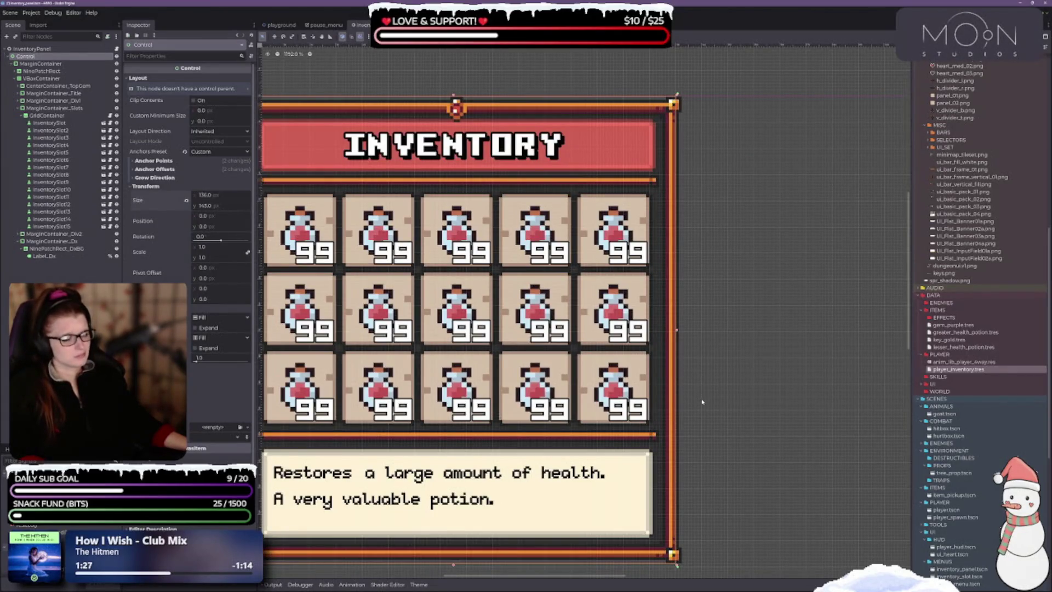
- Frame the MarginContainer with Shift+F, then widen the Control back to 138
click(41, 64)
key(shift+f)
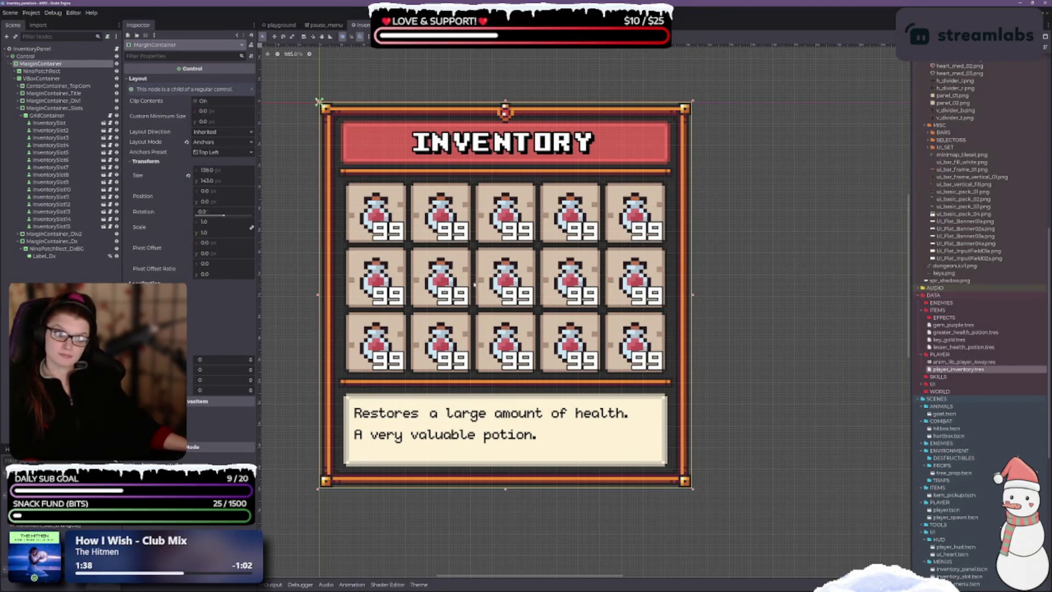
click(25, 56)
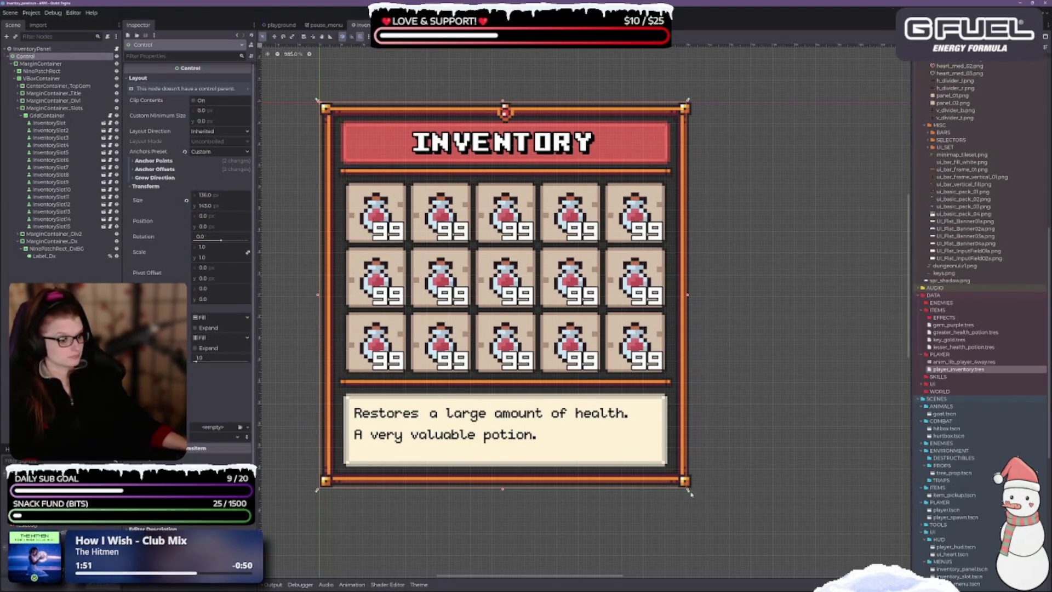
drag(689, 297, 693, 295)
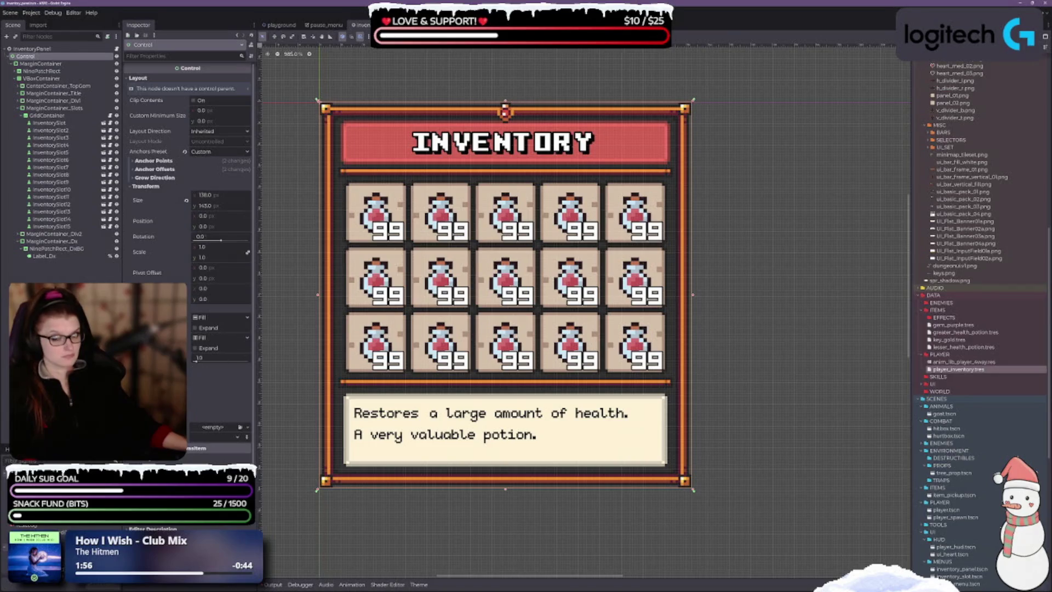
- Set the MarginContainer's Anchors Preset to Full Rect and save the scene
click(44, 63)
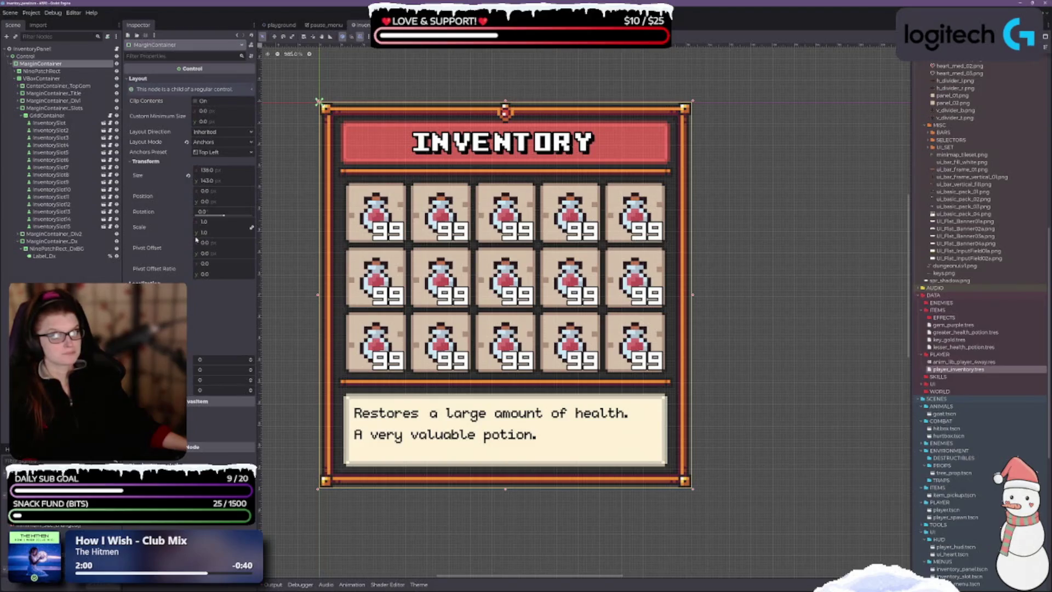
click(234, 153)
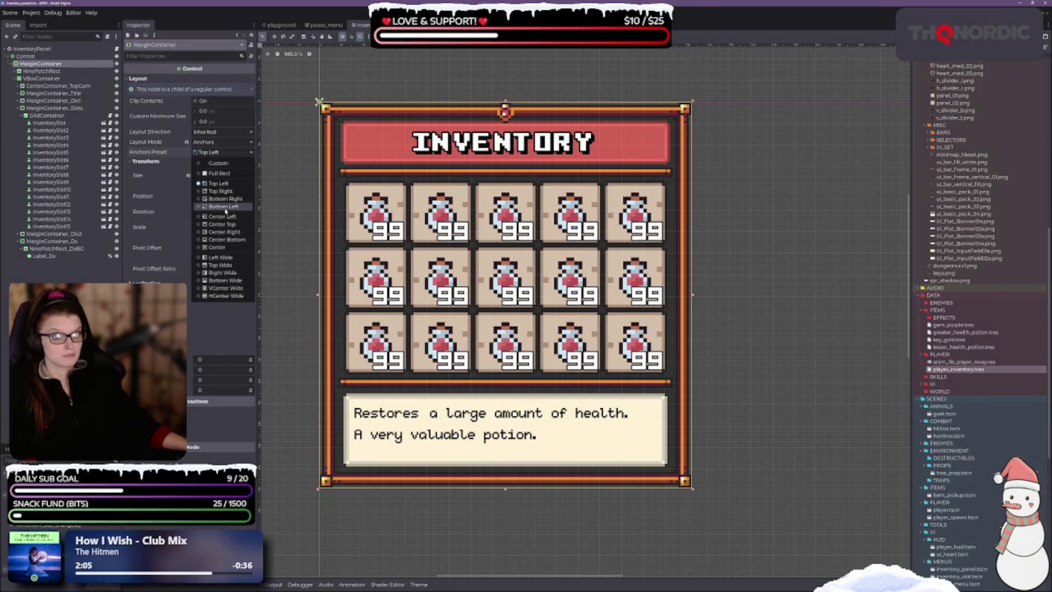
click(218, 174)
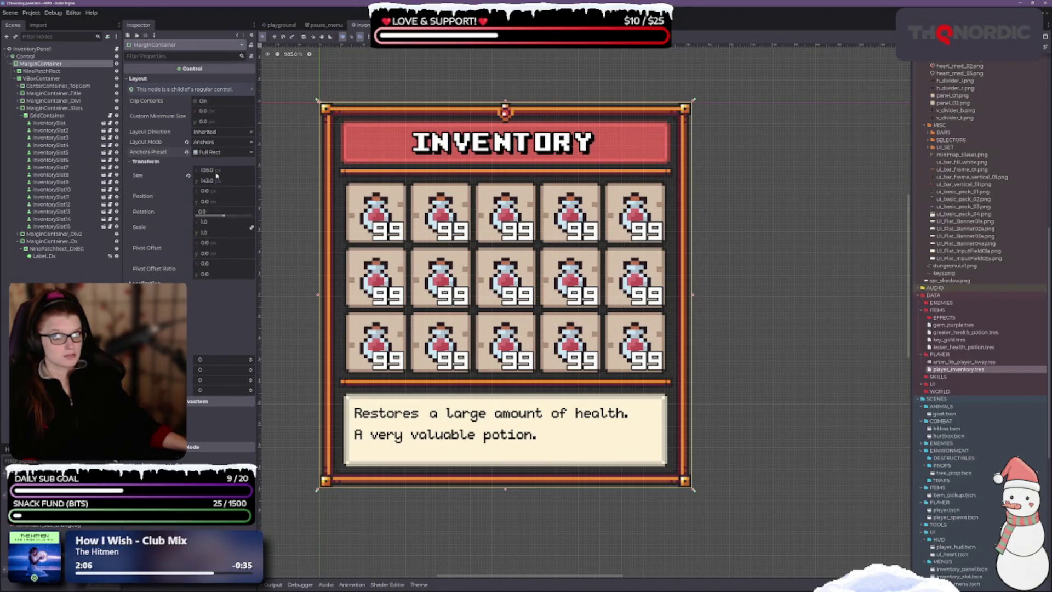
key(ctrl+s)
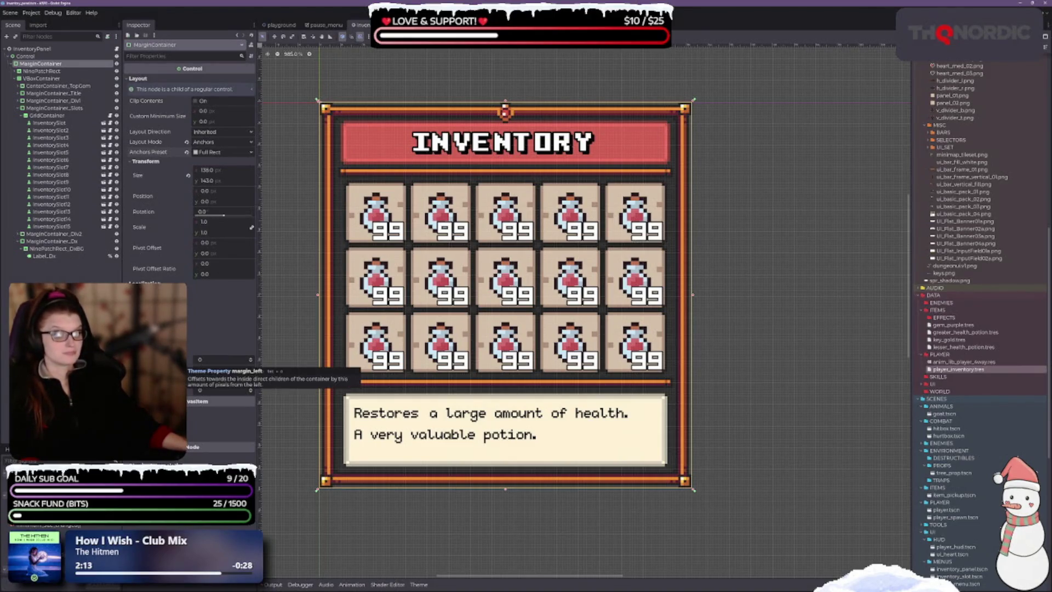
- Test the first margin spinbox at 1 and back to 0, then inspect the NinePatchRect node
click(251, 359)
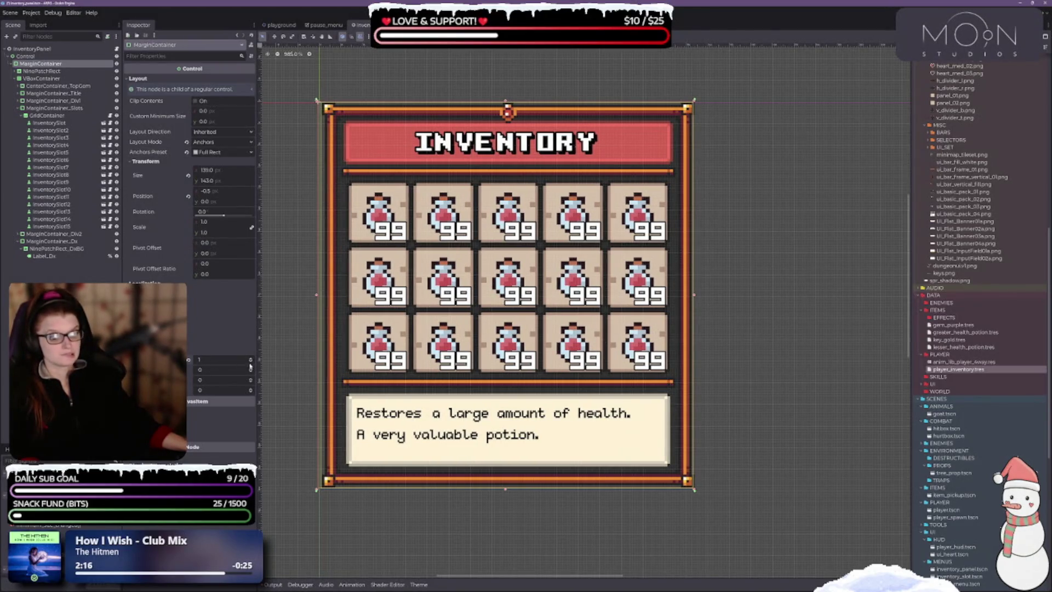
click(250, 362)
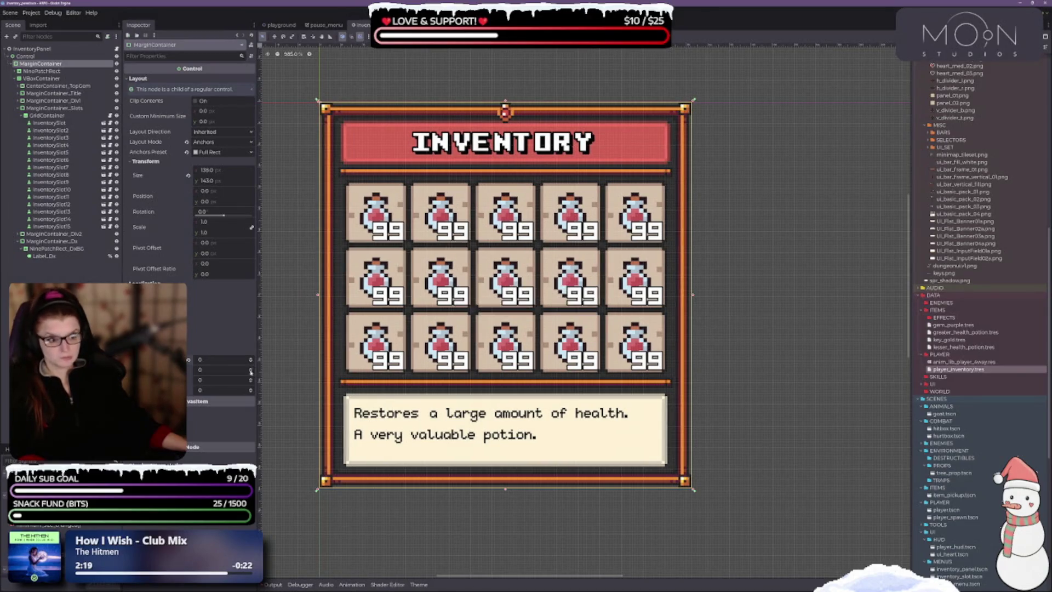
click(44, 71)
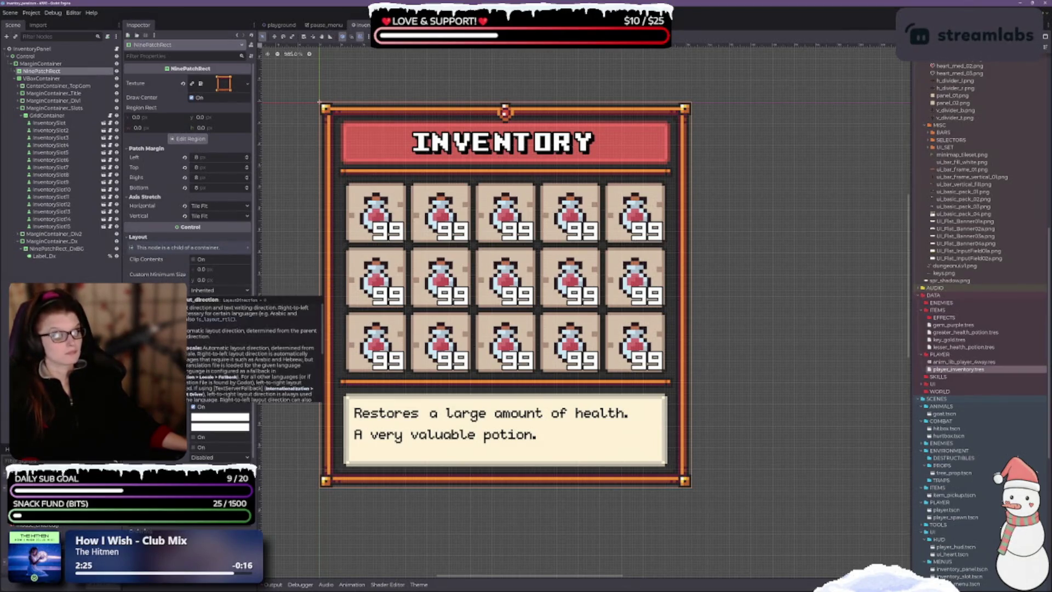
scroll(361, 340, down, 1)
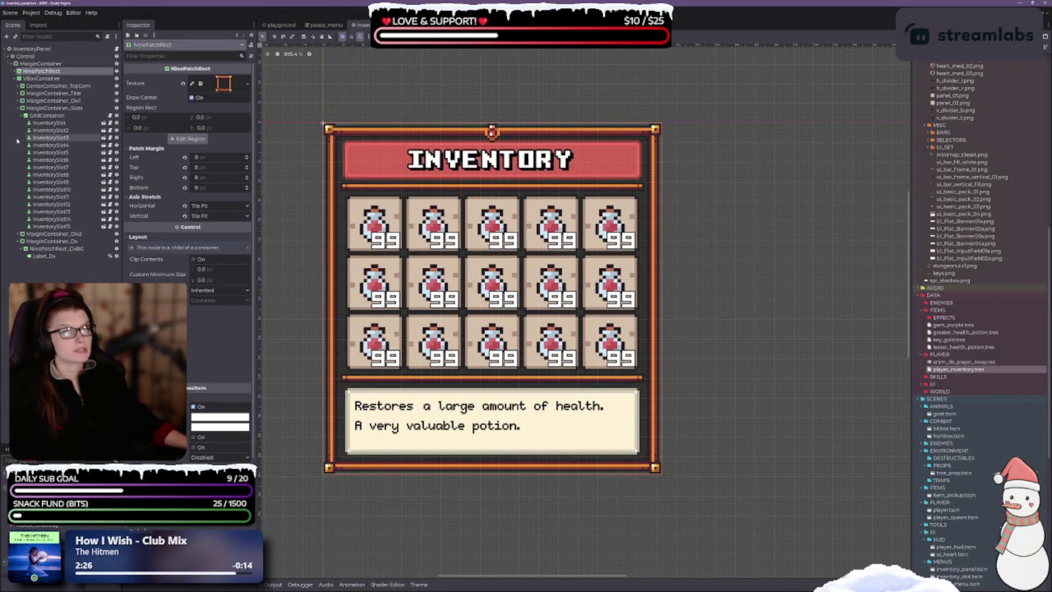
- Inspect the VBoxContainer and CenterContainer_TopGem nodes, then save the inventory panel scene from its root
click(41, 78)
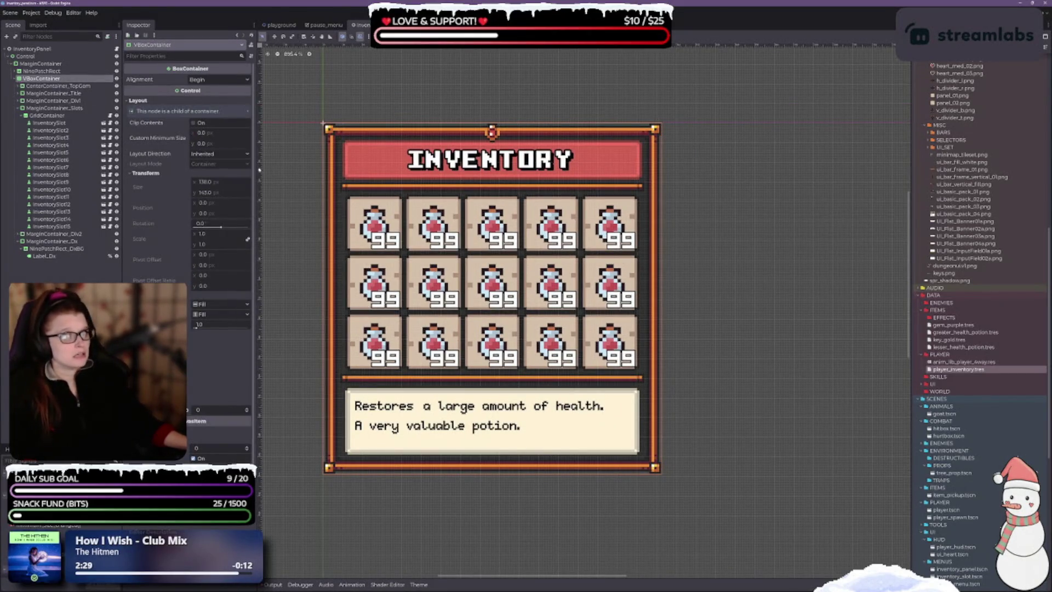
click(49, 87)
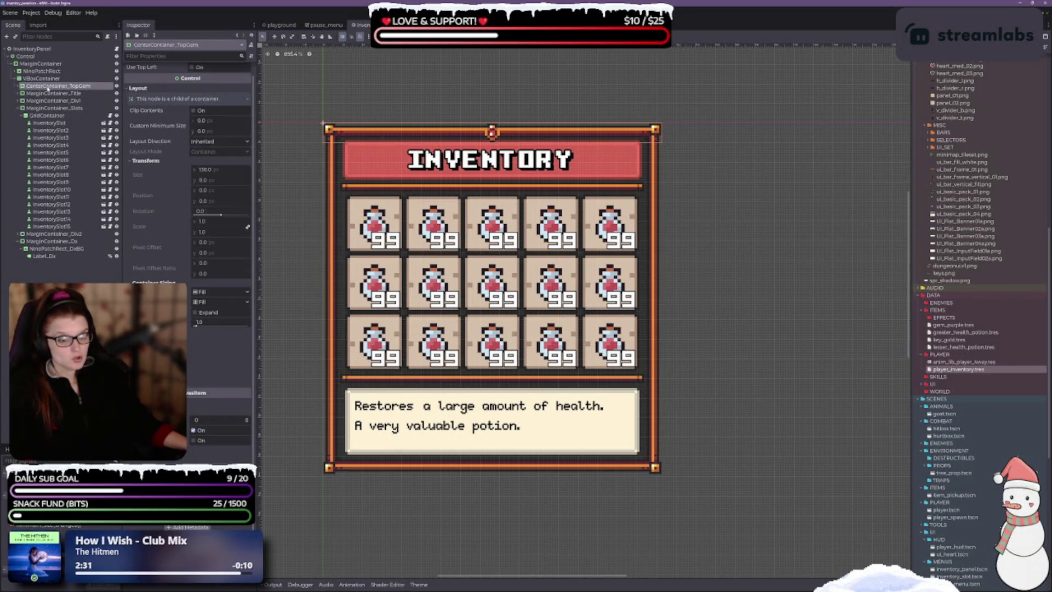
click(33, 49)
key(ctrl+s)
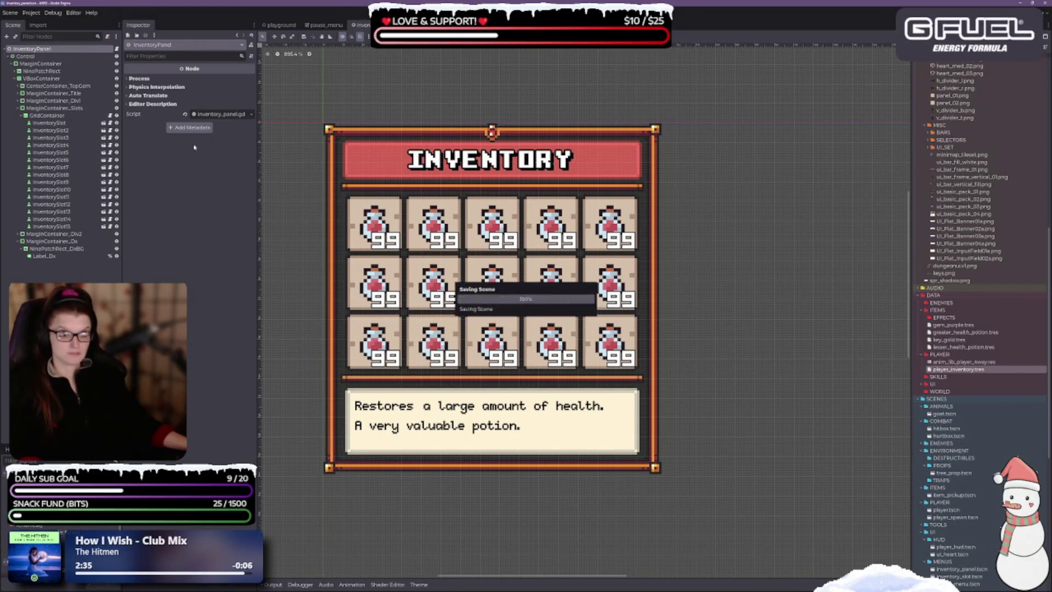
- Reselect the Control node and switch to the playground scene tab
scroll(345, 187, down, 3)
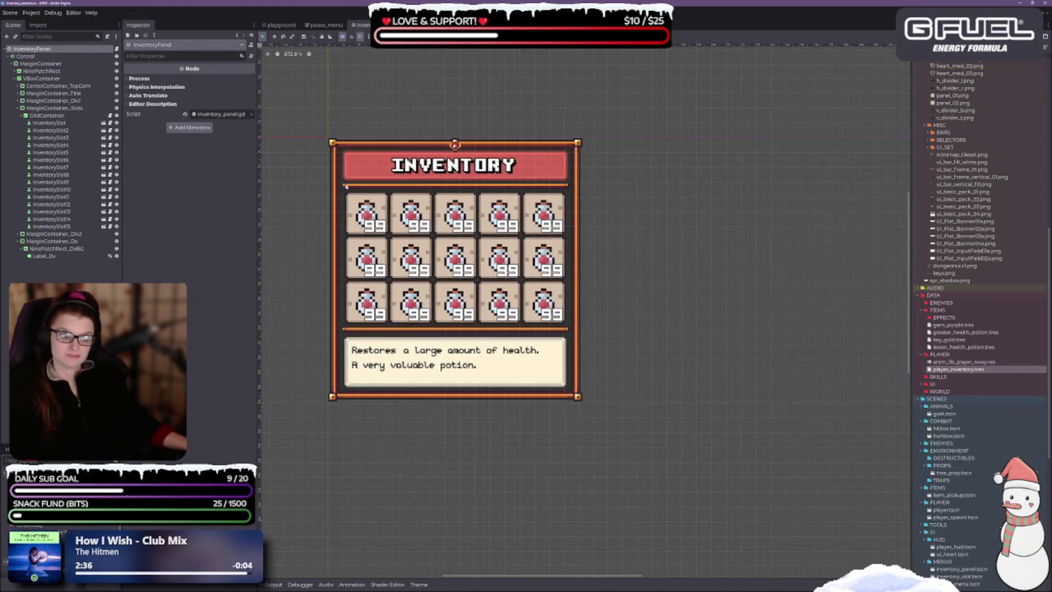
click(25, 56)
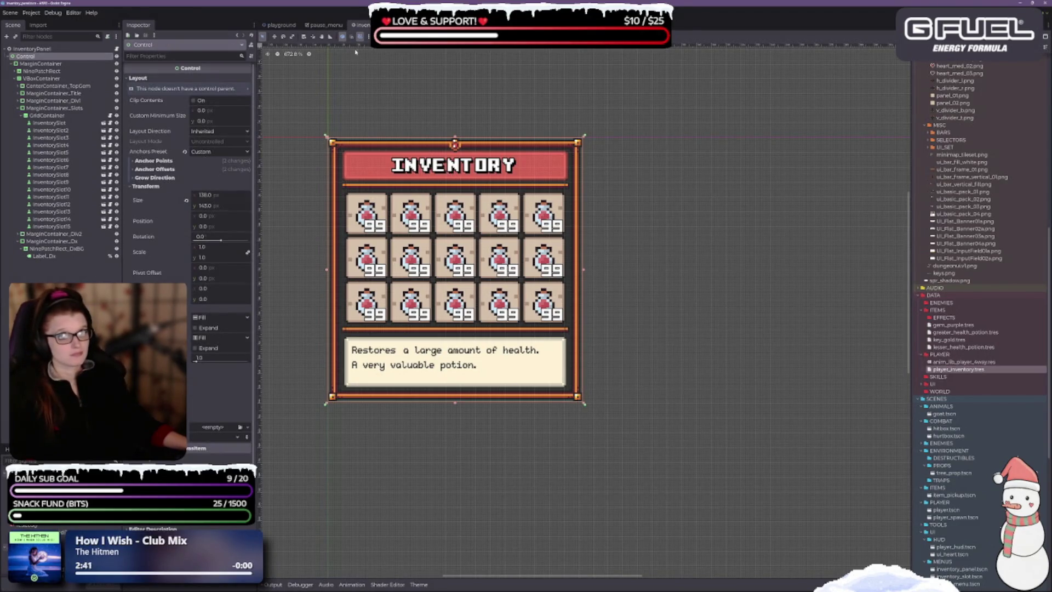
click(276, 25)
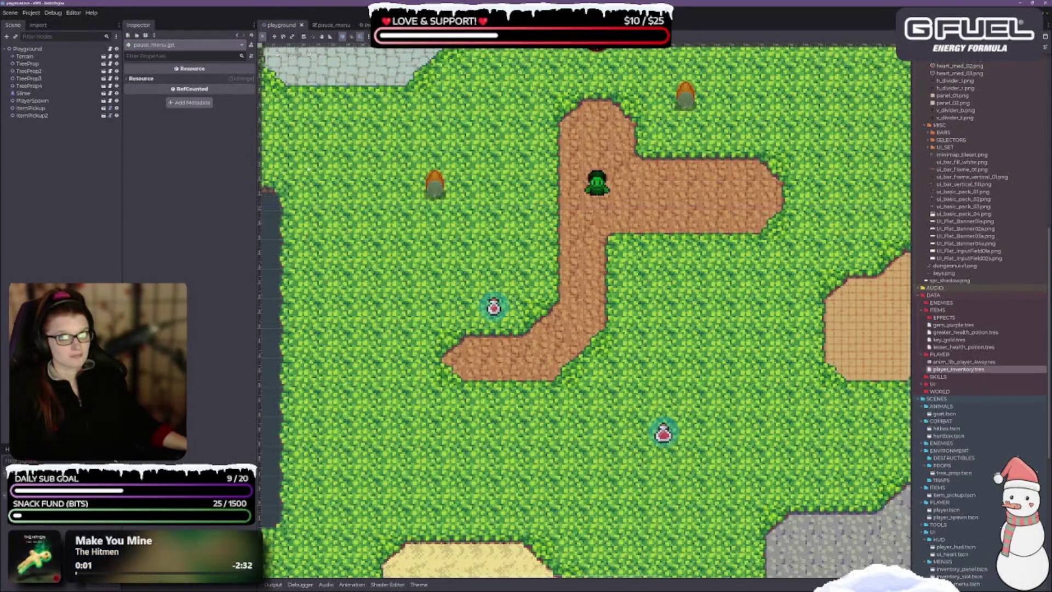
click(329, 25)
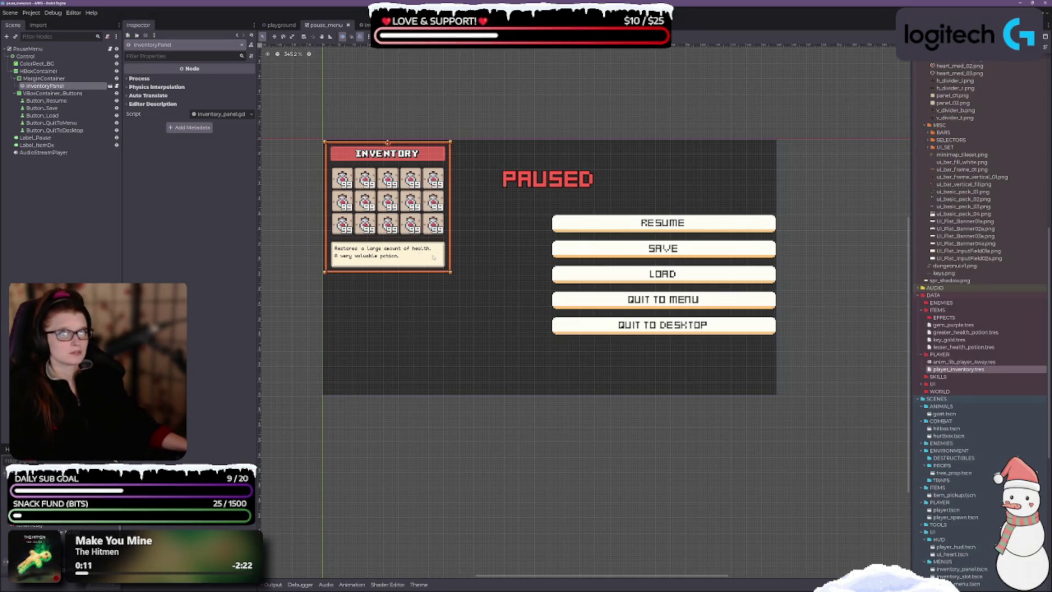
click(44, 78)
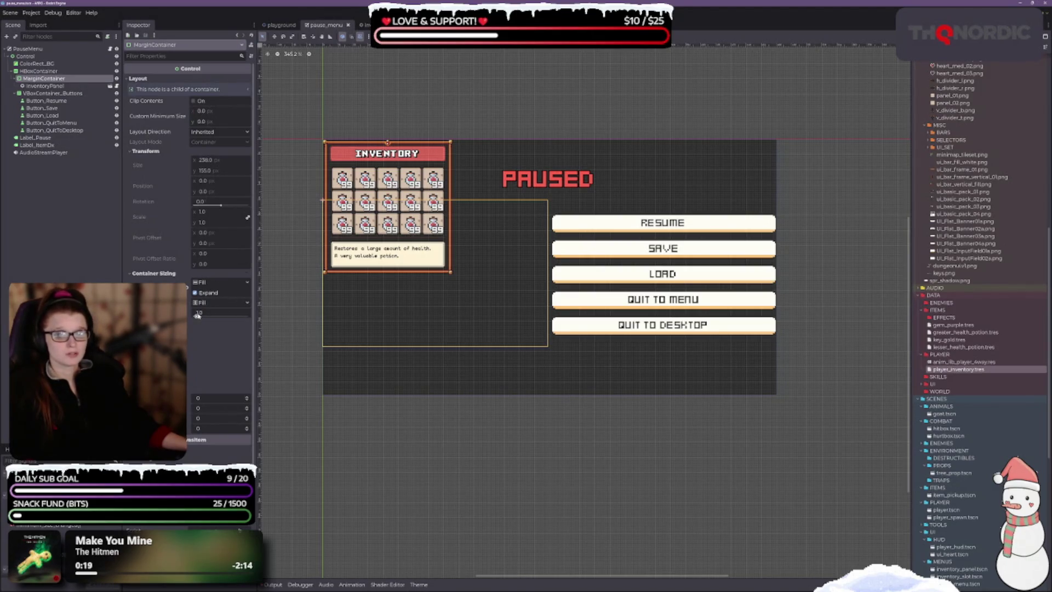
scroll(197, 315, down, 1)
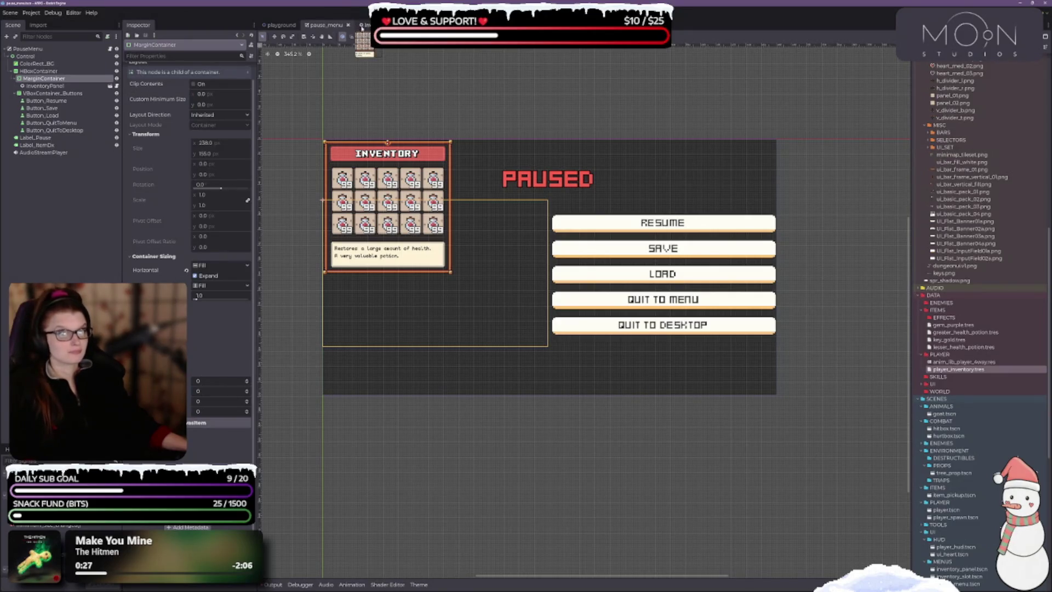
click(365, 25)
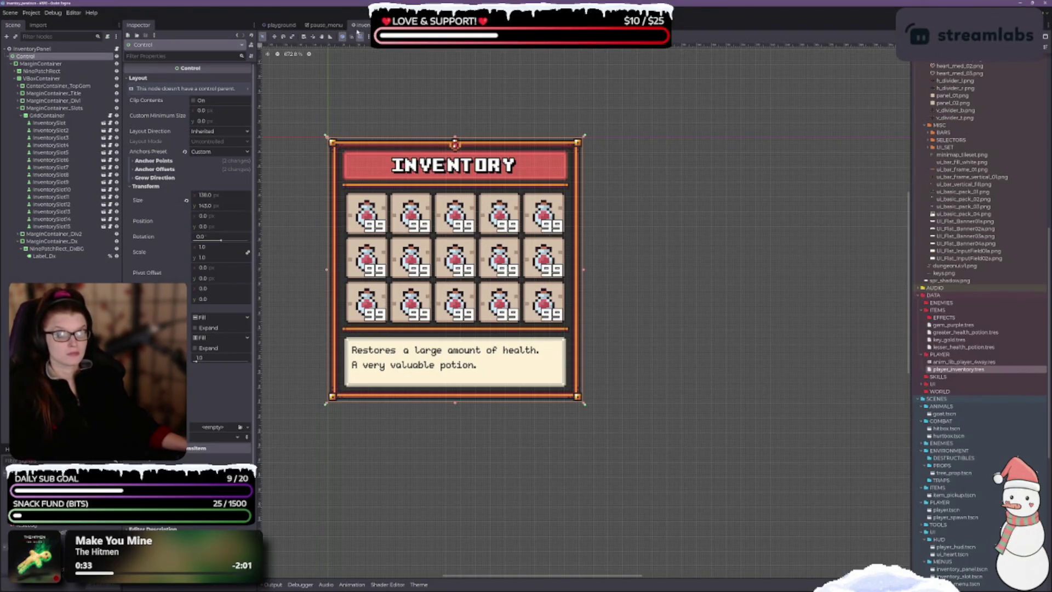
click(53, 108)
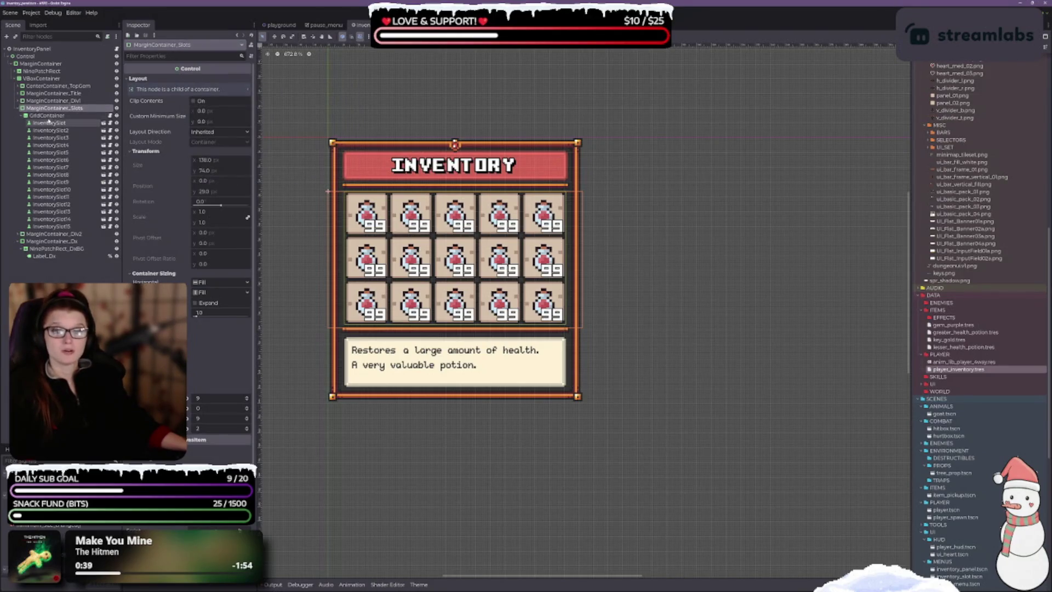
click(48, 116)
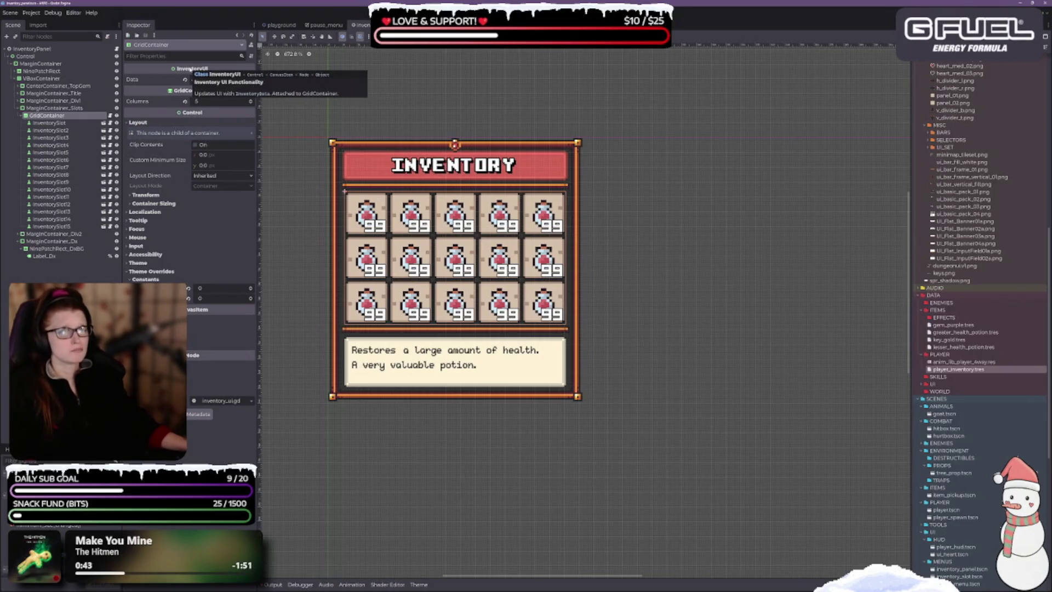
key(Up)
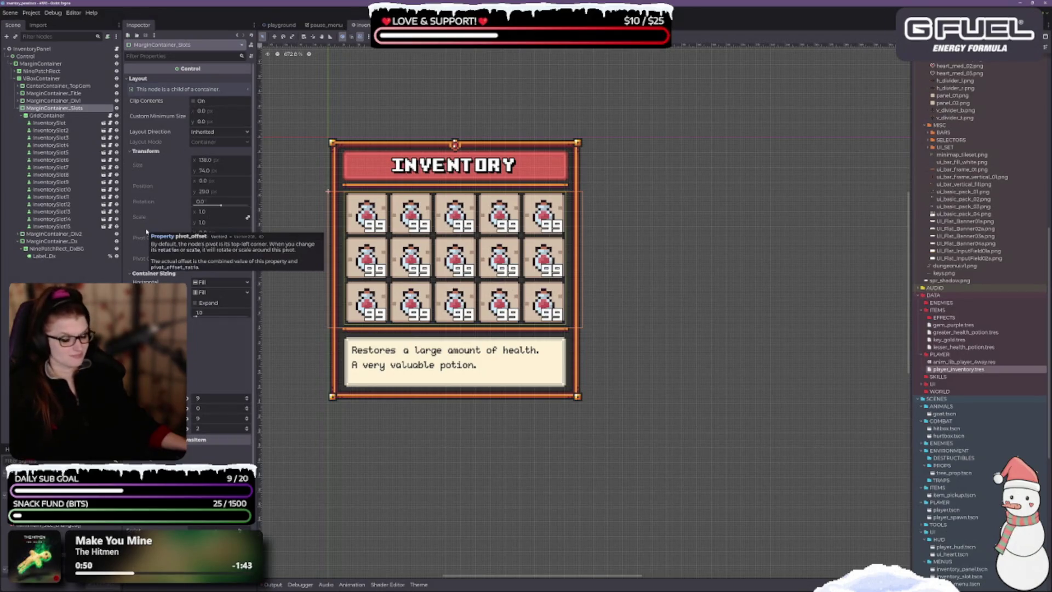
click(320, 25)
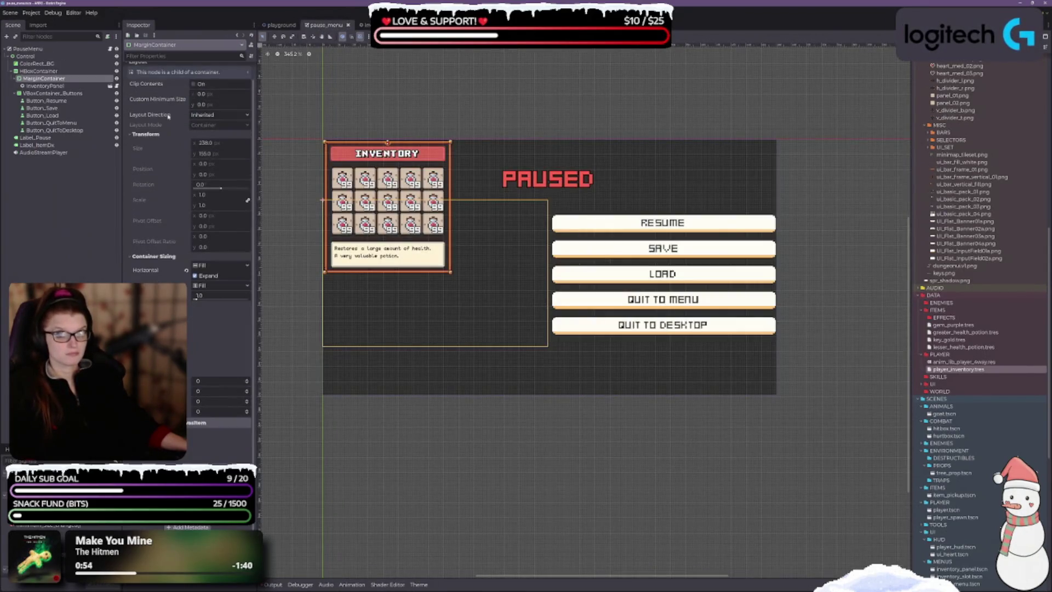
- Search 'canvas' in the Create New Node dialog and create a CanvasLayer under HBoxContainer
click(39, 71)
right_click(44, 72)
click(65, 79)
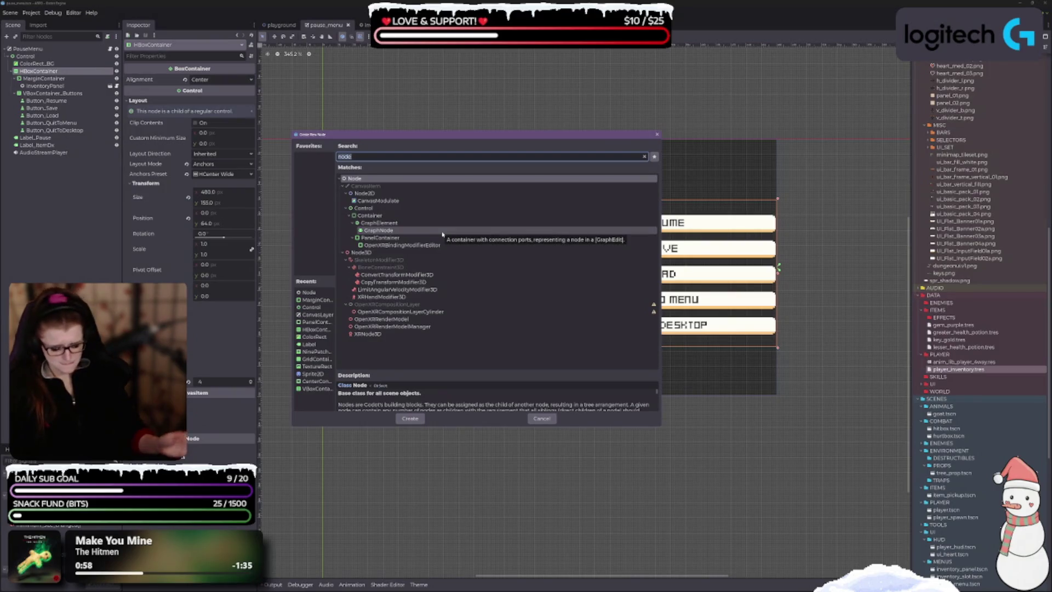
text(can)
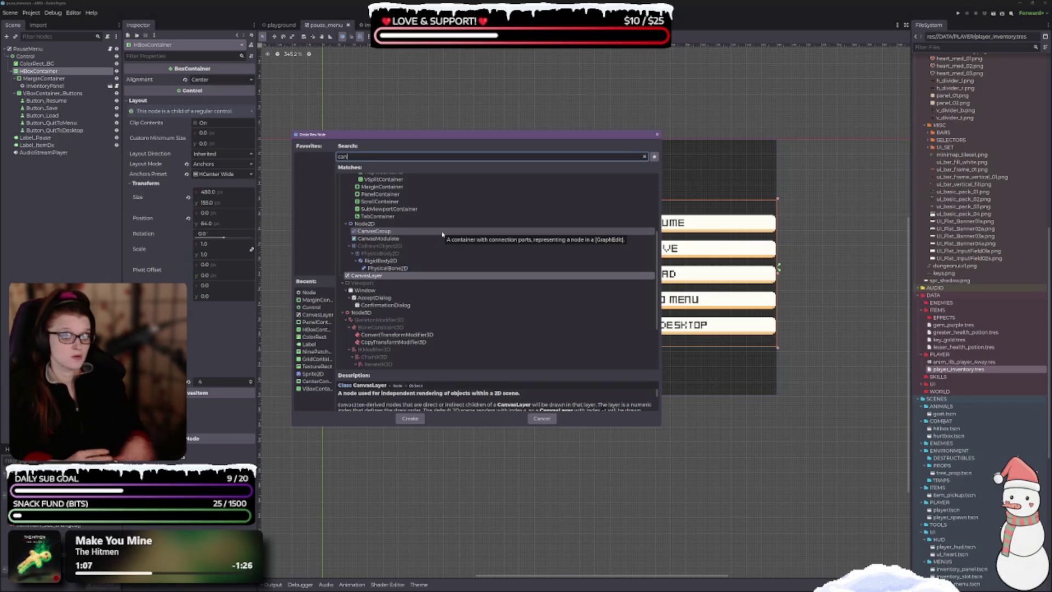
scroll(438, 241, up, 4)
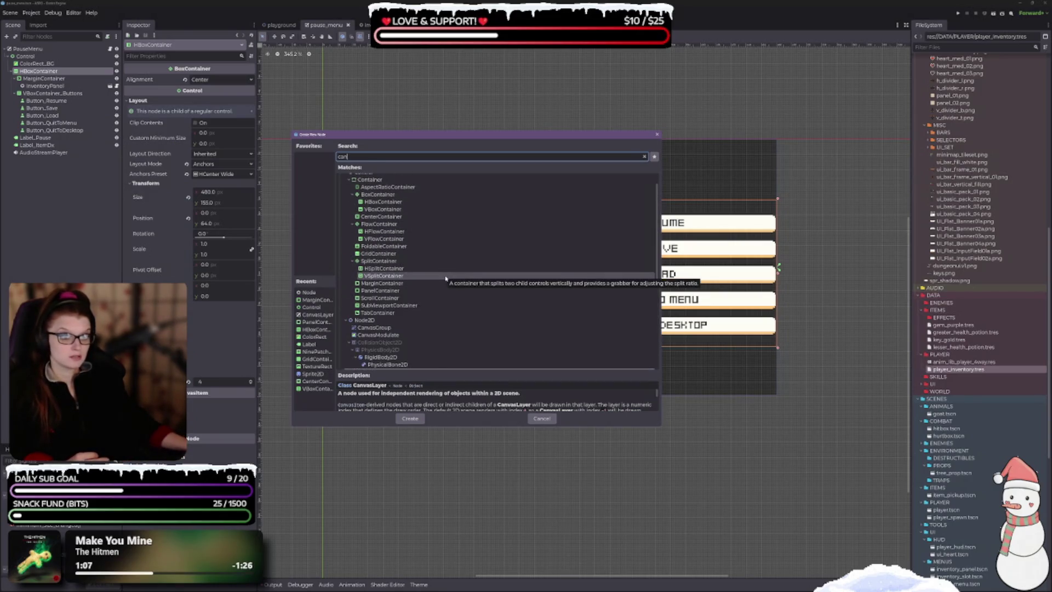
scroll(446, 278, up, 1)
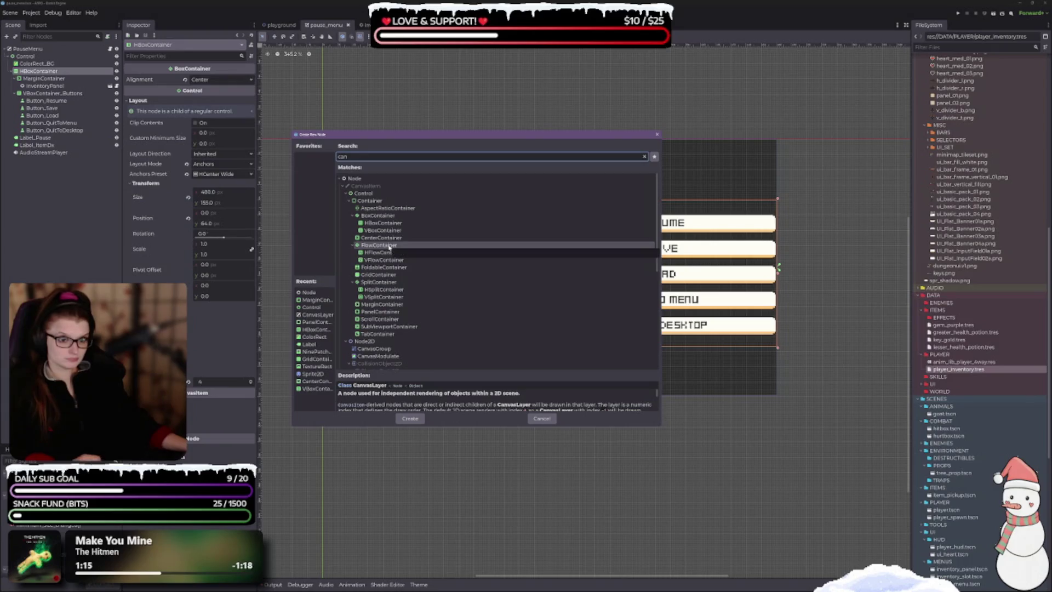
text(vas)
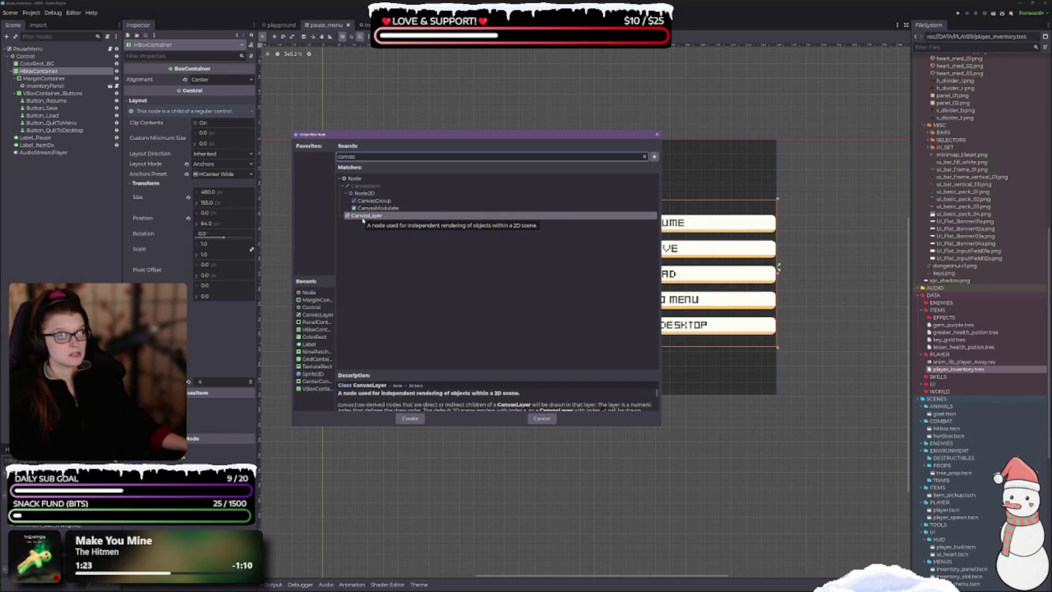
click(363, 217)
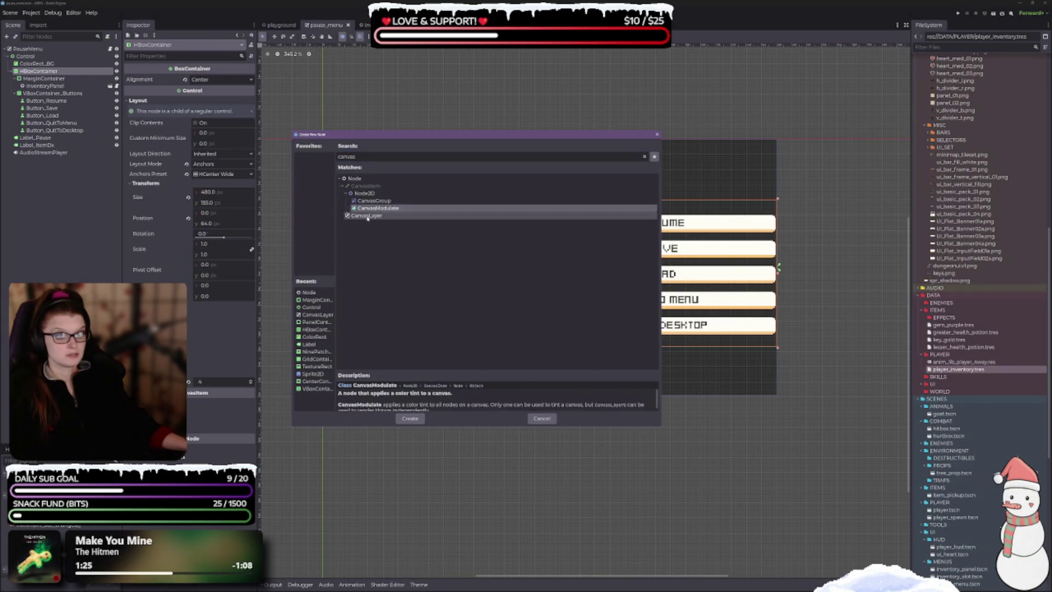
click(409, 419)
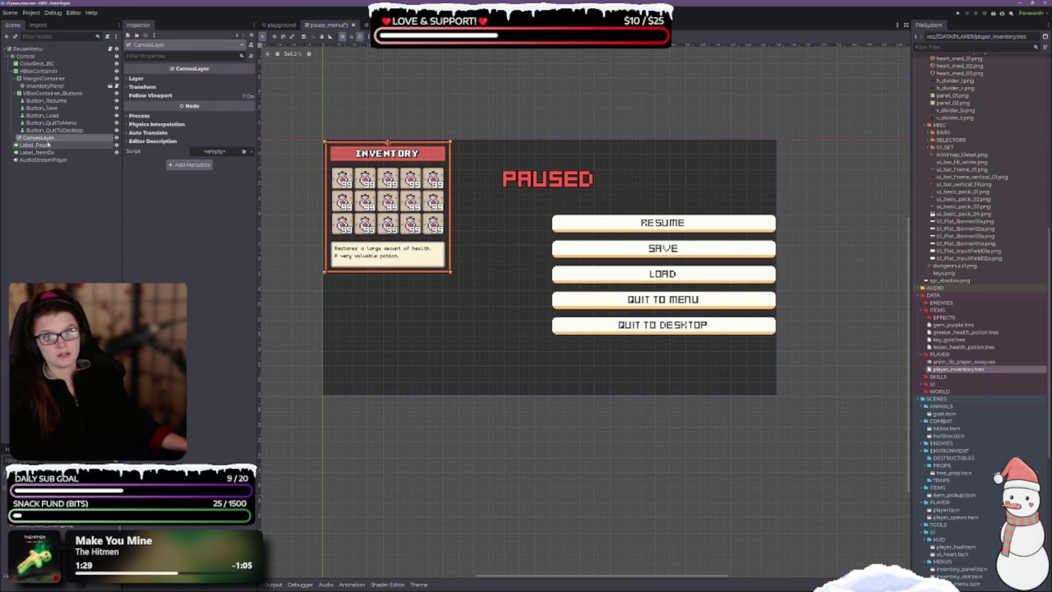
- Collapse the button container and move CanvasLayer directly beneath HBoxContainer in the Scene tree
click(15, 94)
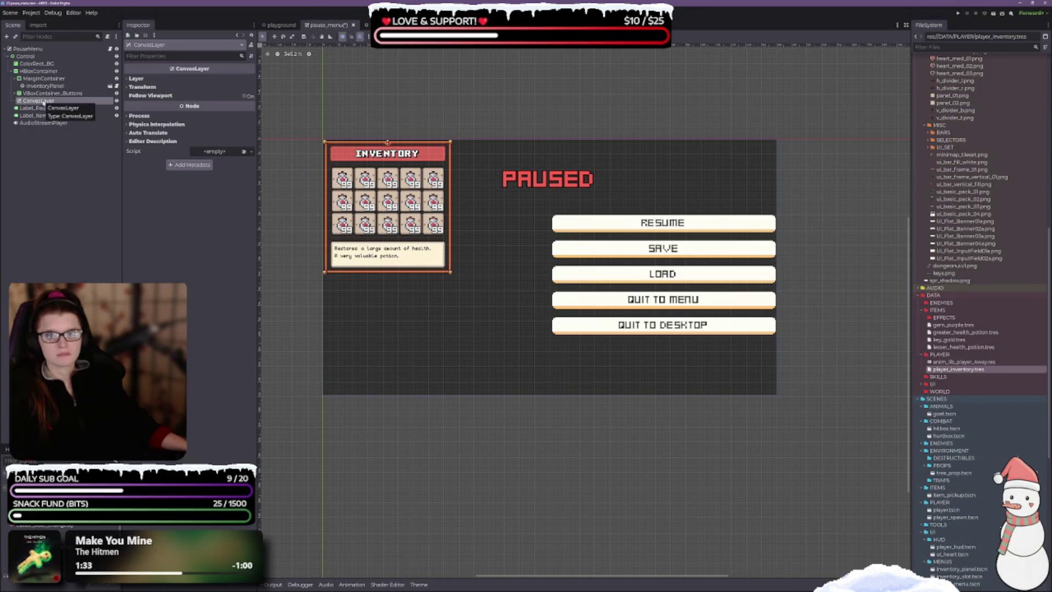
drag(43, 103, 53, 80)
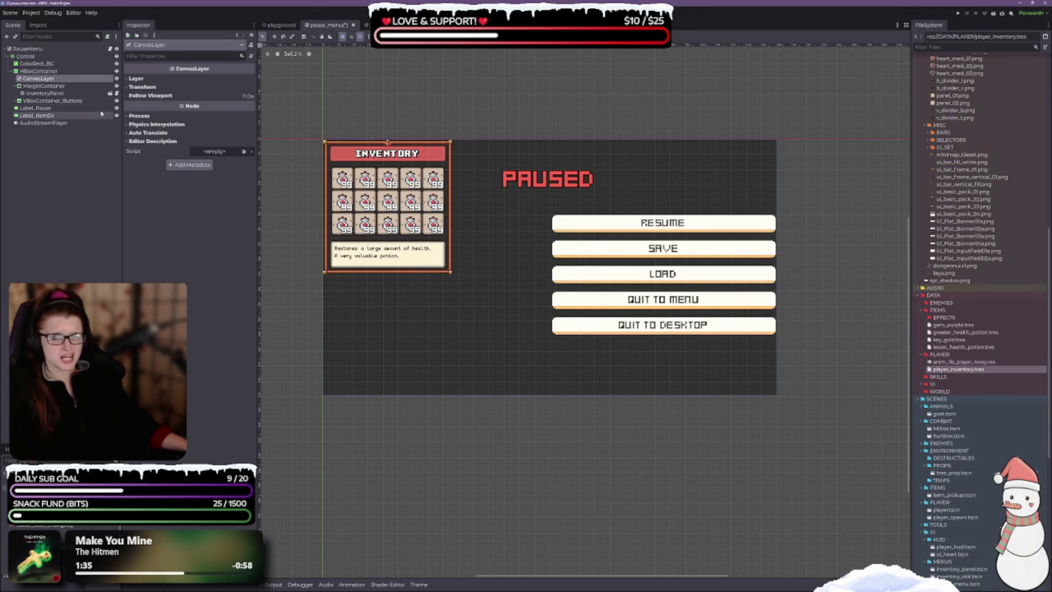
click(43, 73)
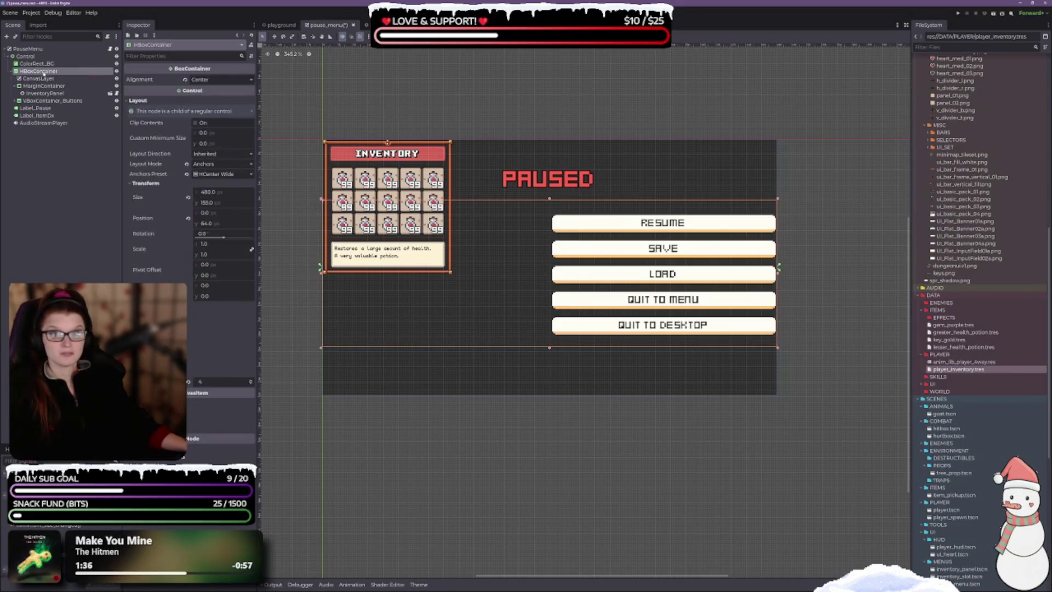
click(27, 81)
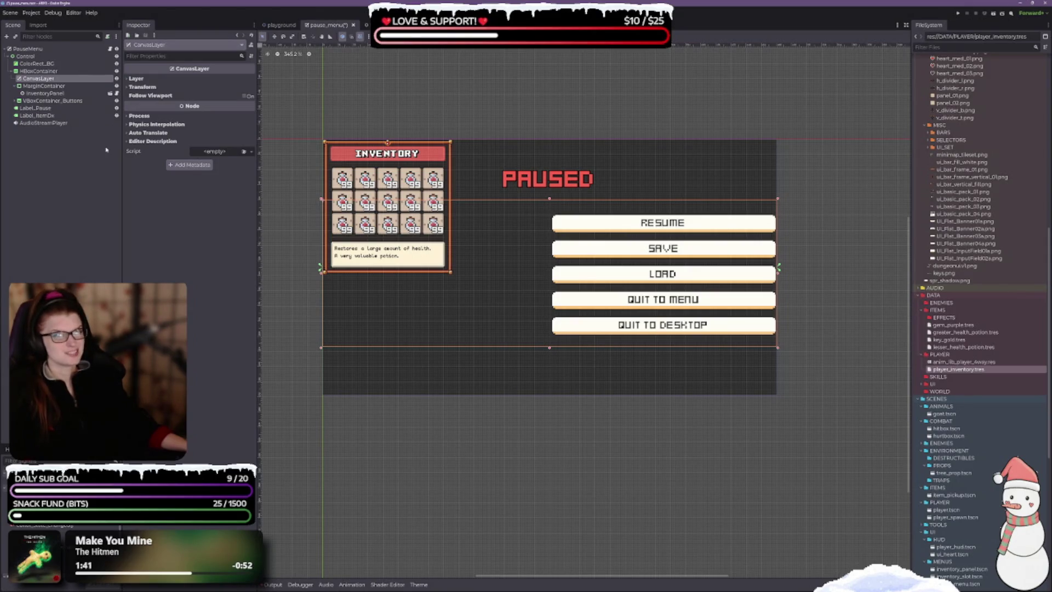
- Reparent InventoryPanel onto CanvasLayer and delete the now-empty MarginContainer
click(38, 86)
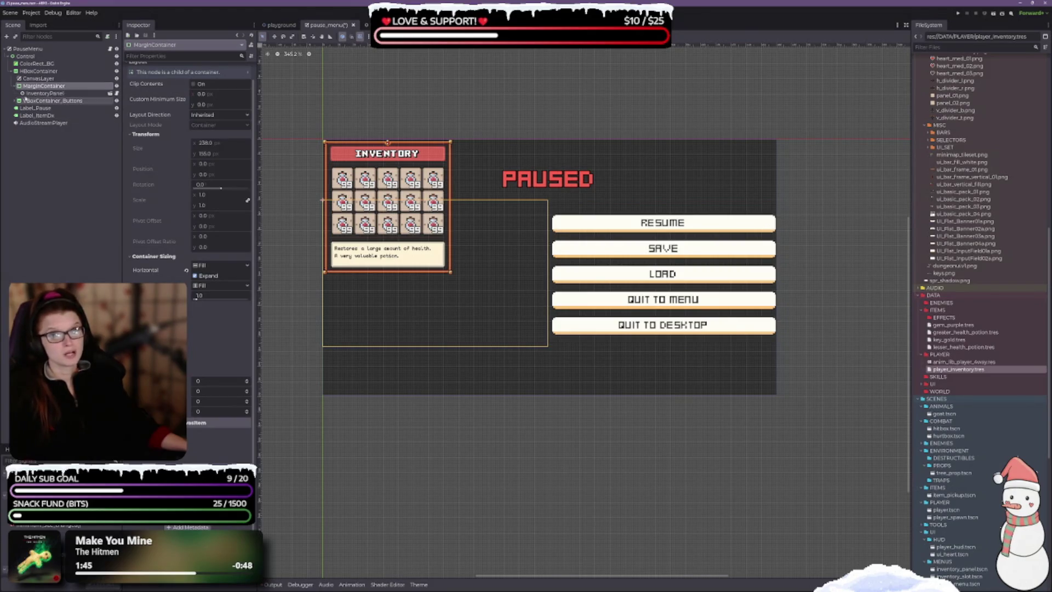
drag(34, 93, 38, 79)
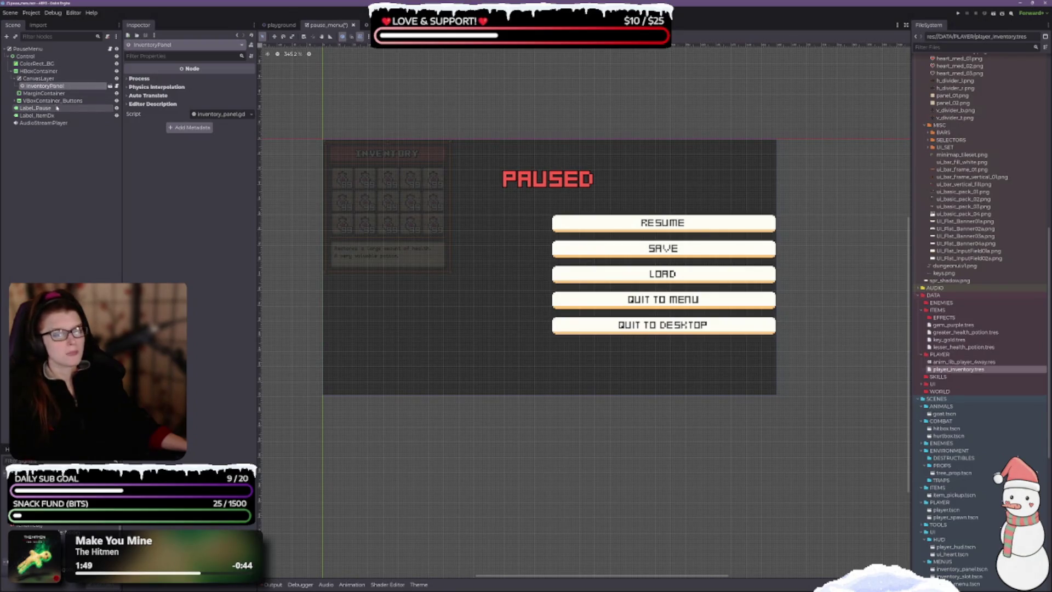
click(46, 79)
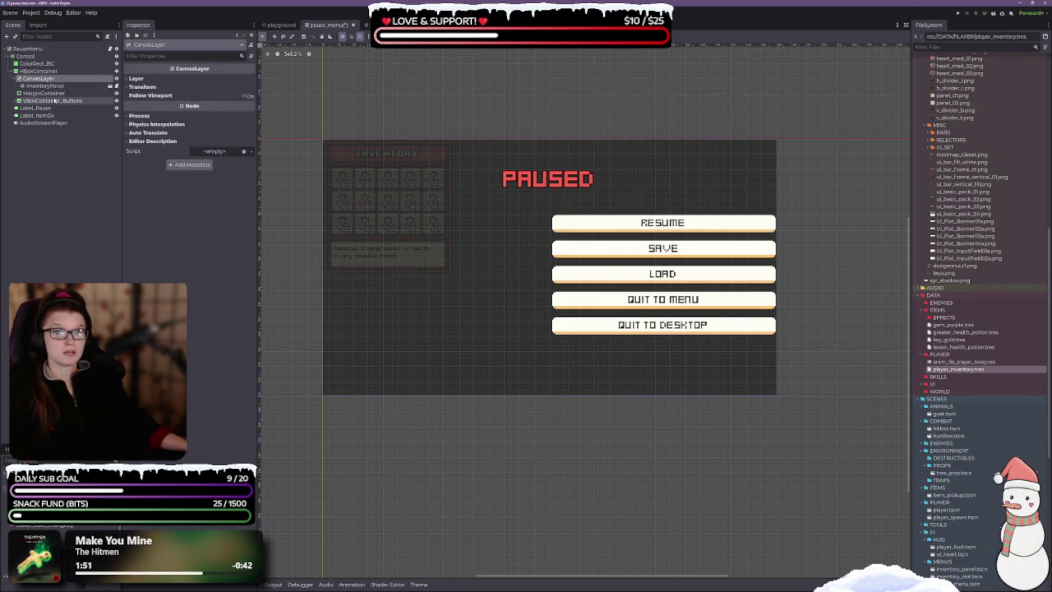
click(43, 93)
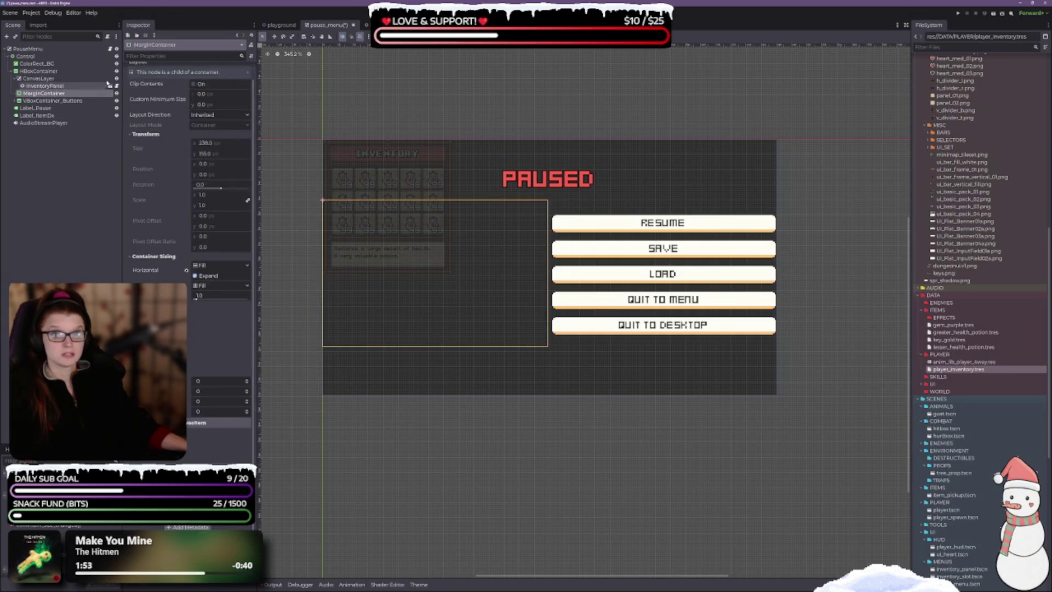
key(Delete)
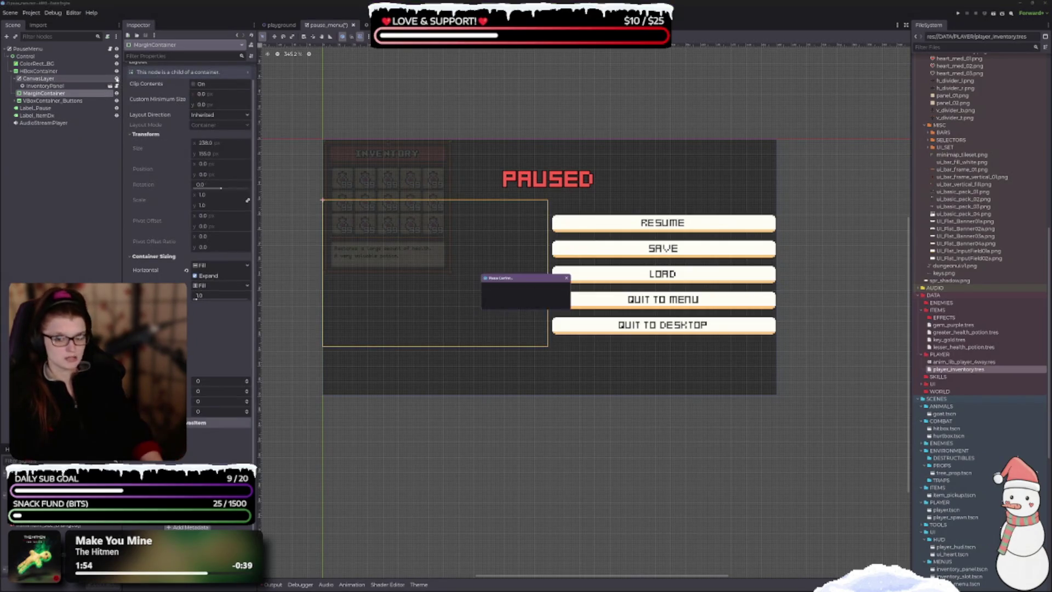
key(Return)
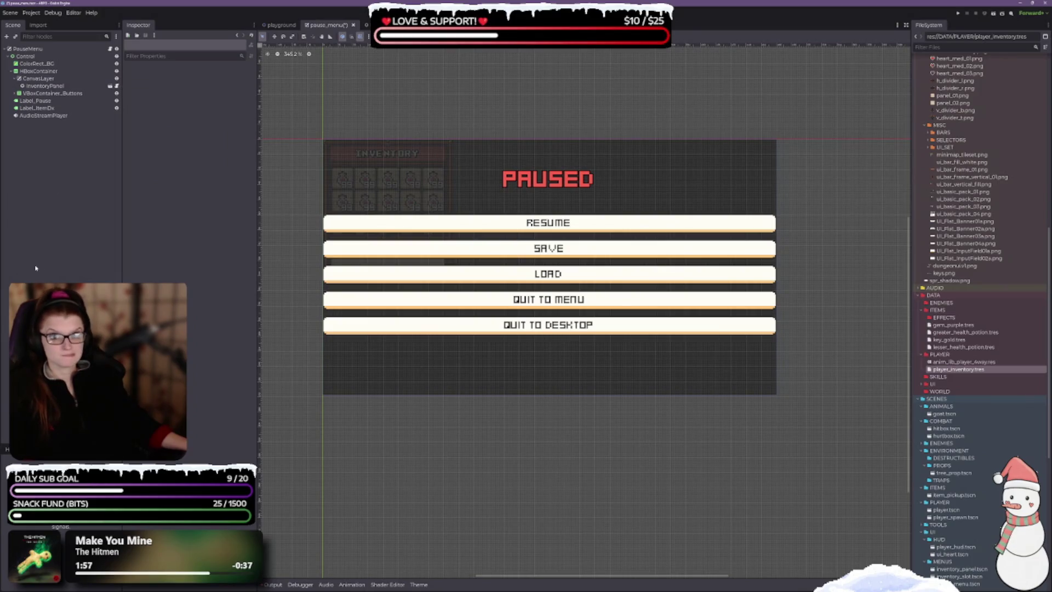
- Undo to restore the PanelContainer beside the buttons and tick its horizontal Expand sizing
click(52, 93)
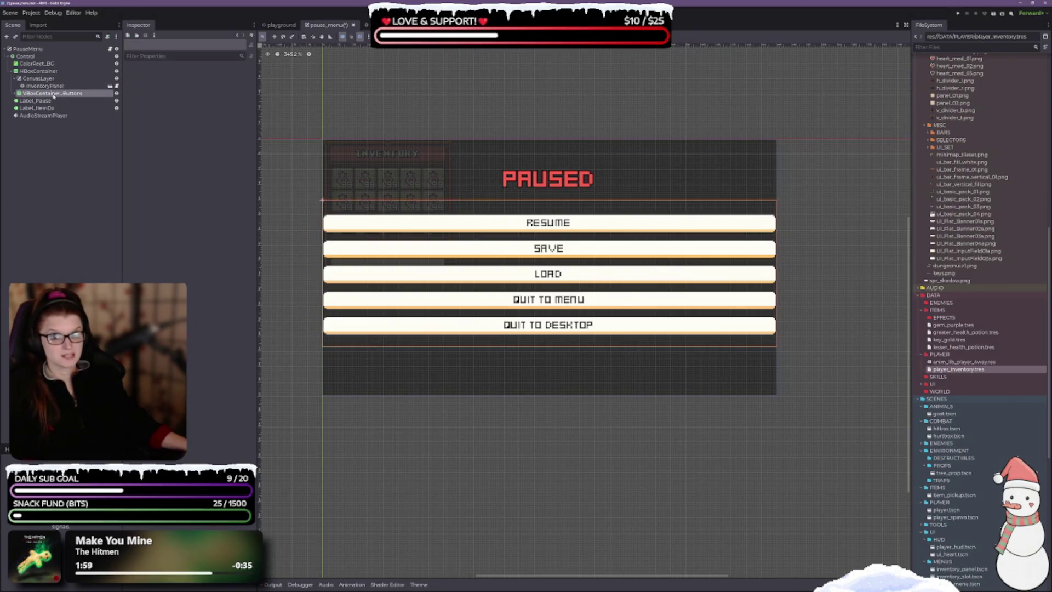
key(ctrl+z)
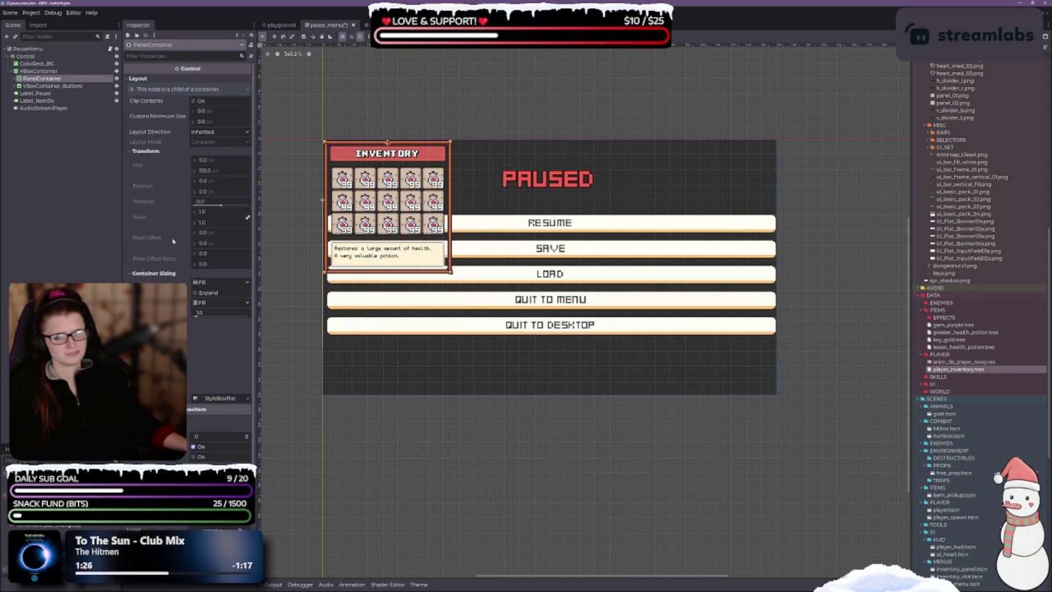
click(238, 135)
click(238, 136)
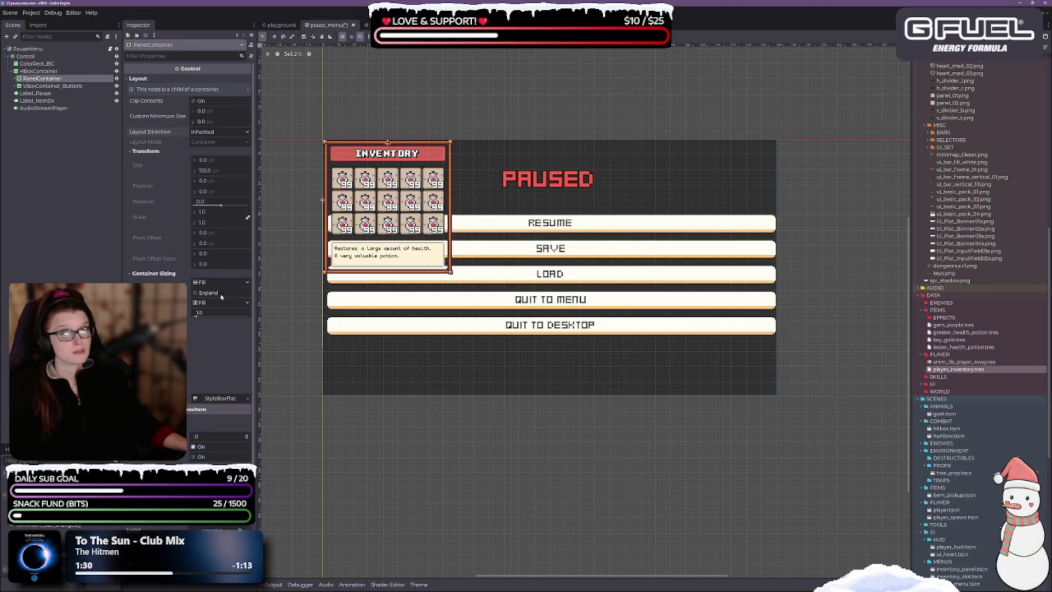
click(200, 296)
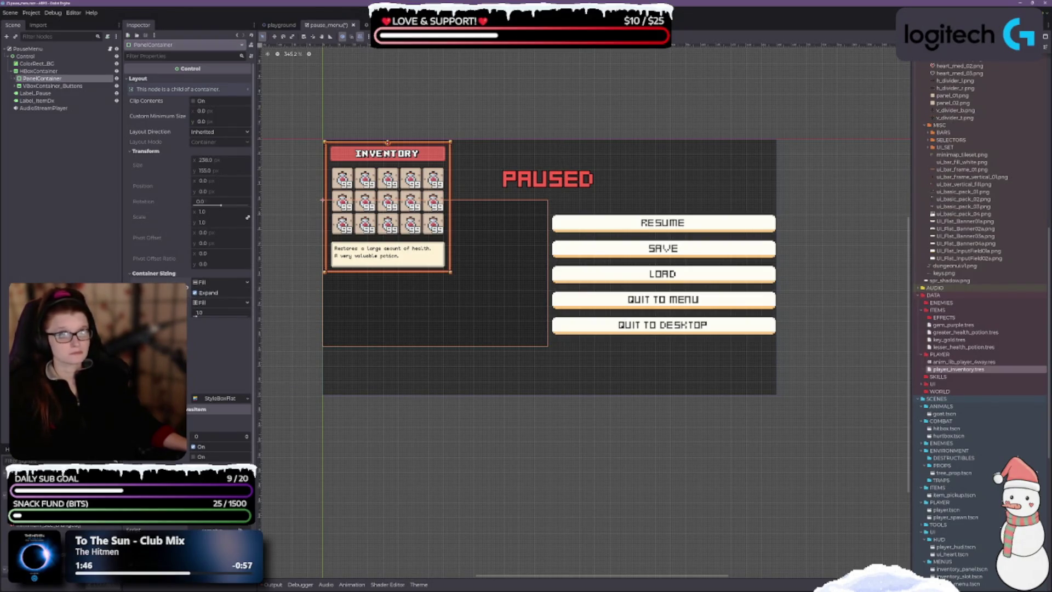
click(436, 36)
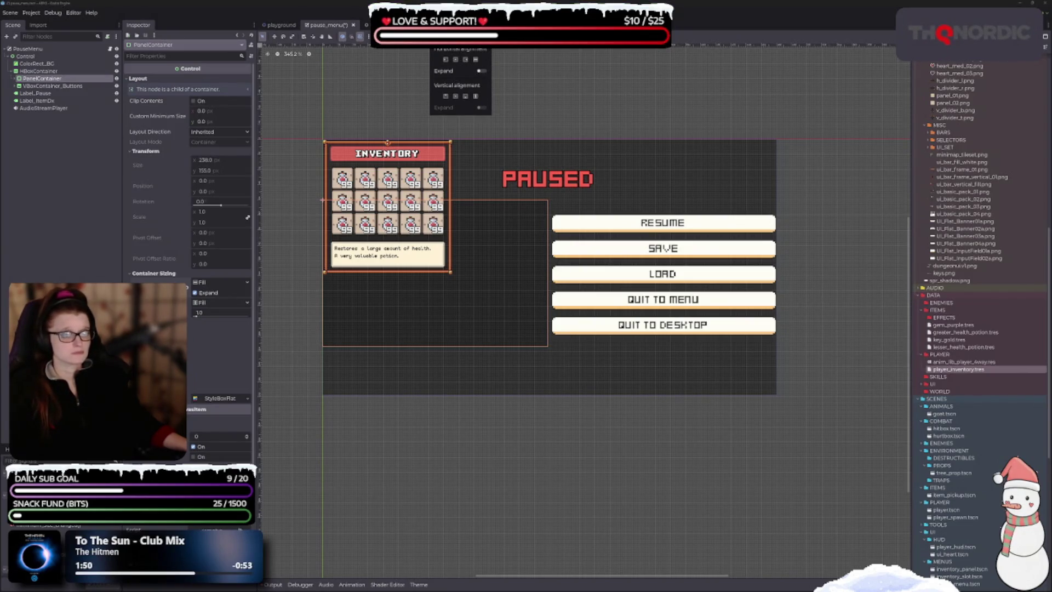
- Turn on the PanelContainer's horizontal expand, try vertical Shrink Center, then restore Fill
click(481, 71)
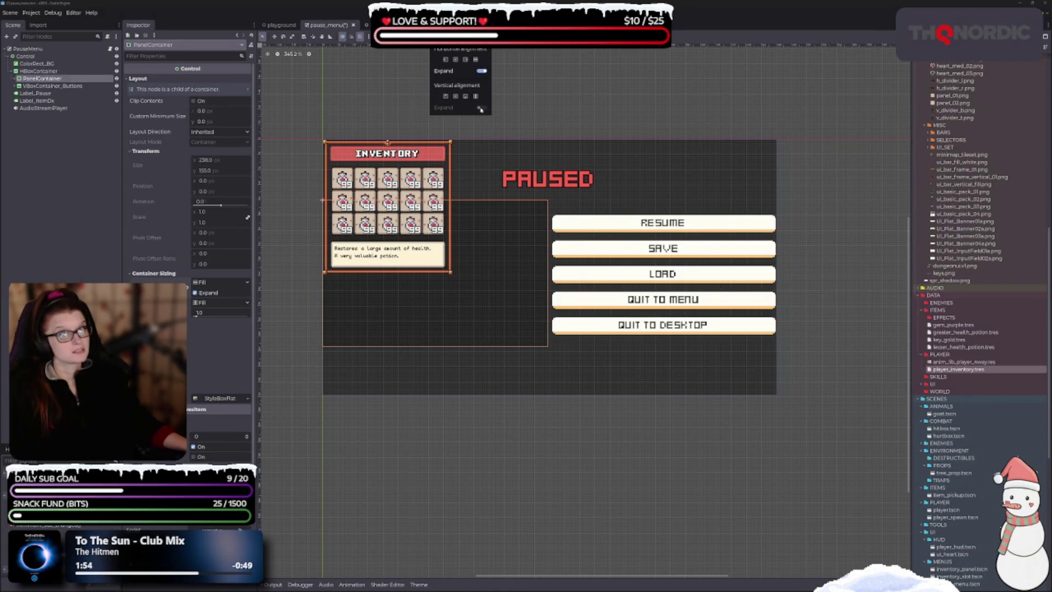
click(464, 96)
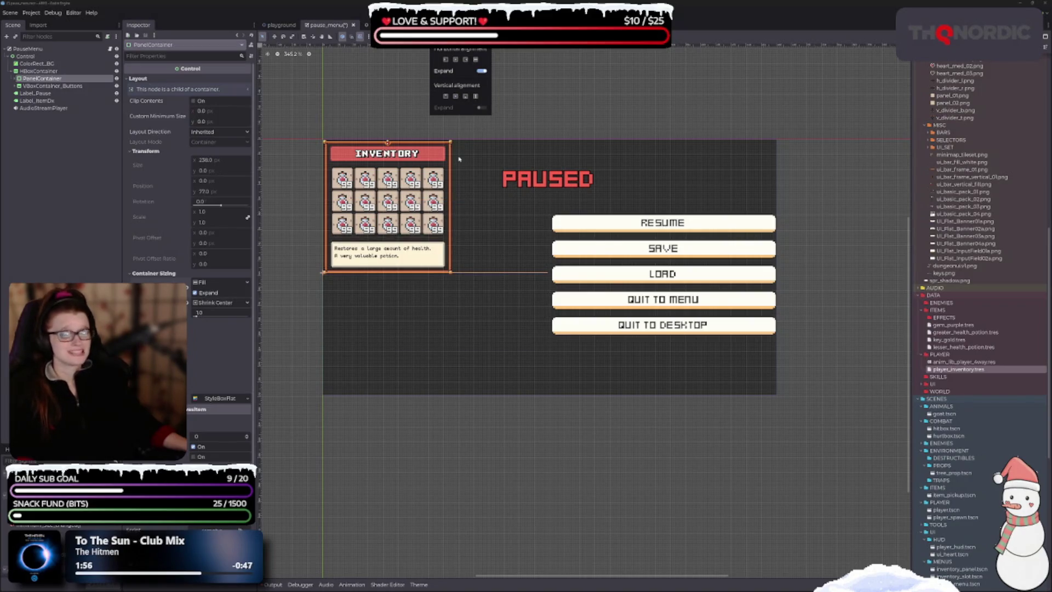
click(476, 97)
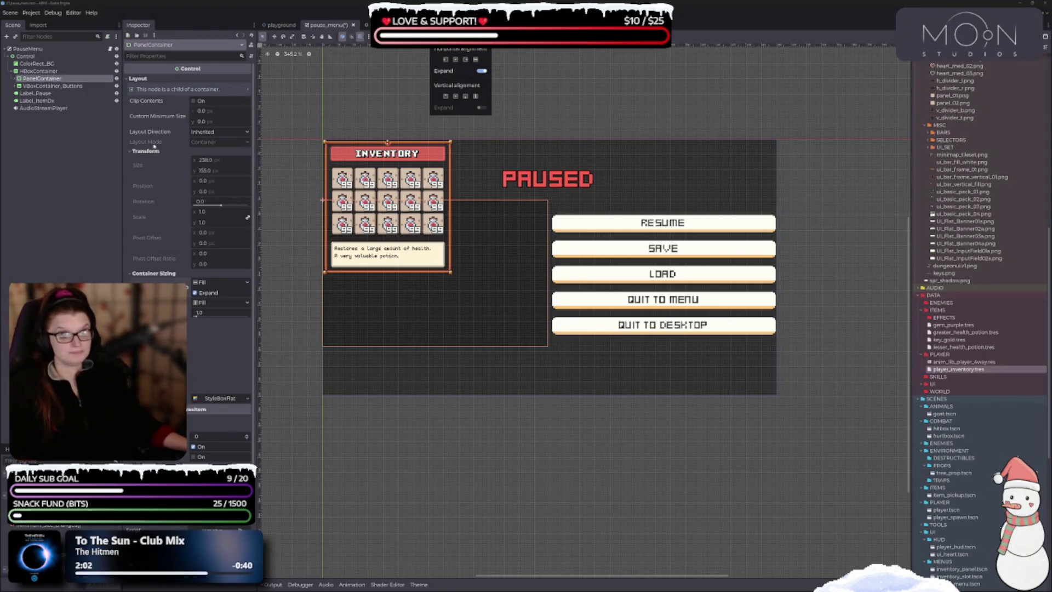
- Expand PanelContainer, select its InventoryPanel child and view the inventory_panel scene
click(16, 78)
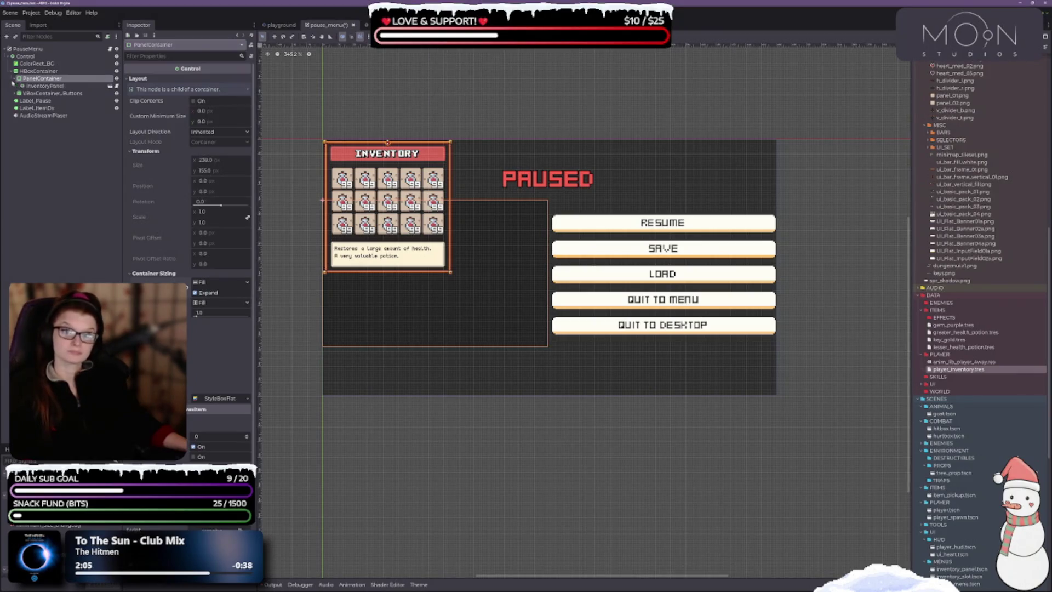
click(59, 86)
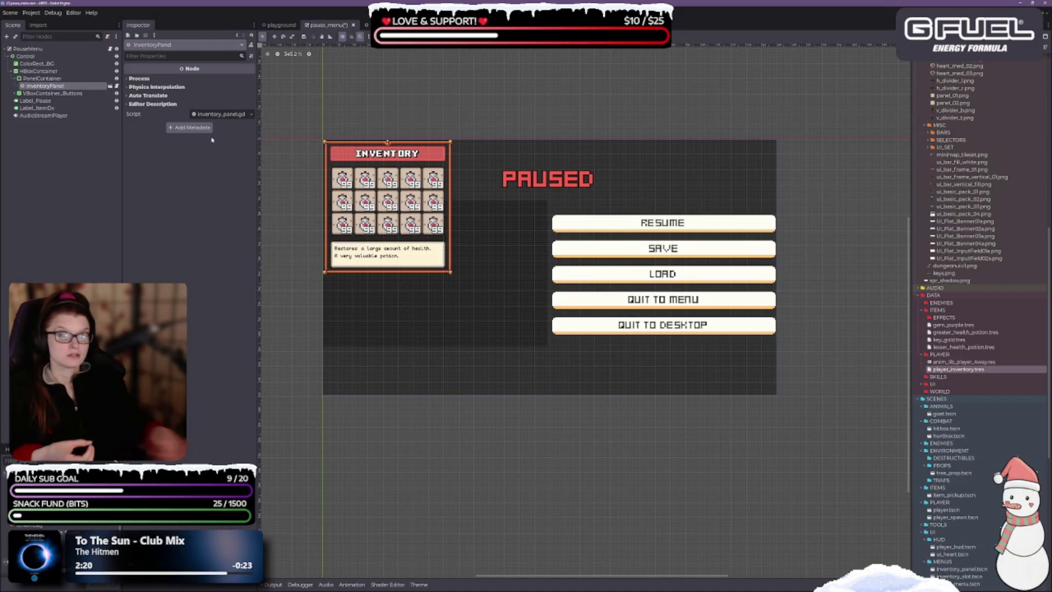
click(366, 26)
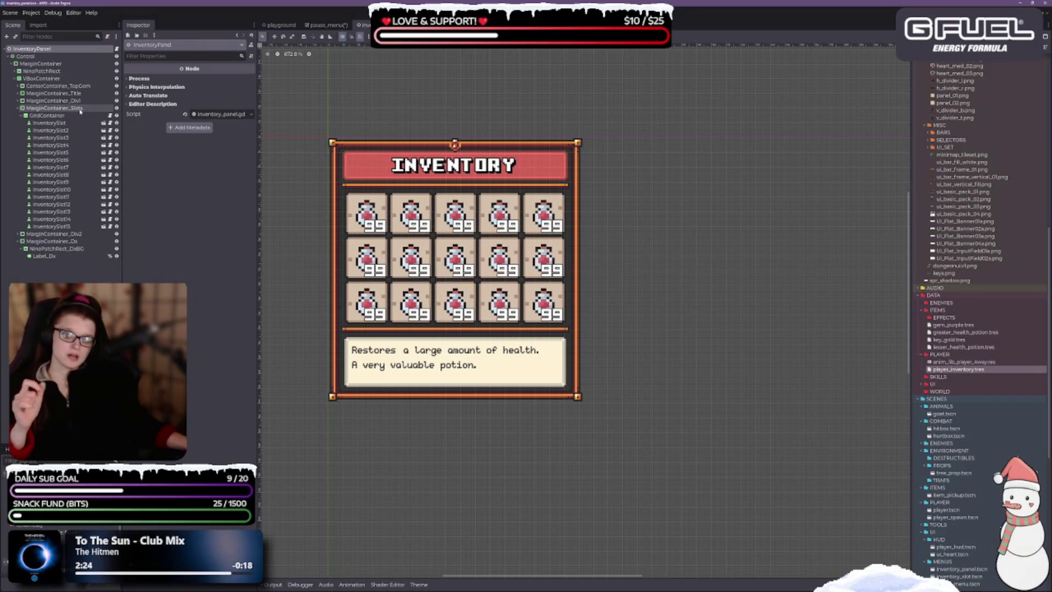
- Back in pause_menu, inspect Button_Resume, then collapse the buttons and select PanelContainer
click(328, 25)
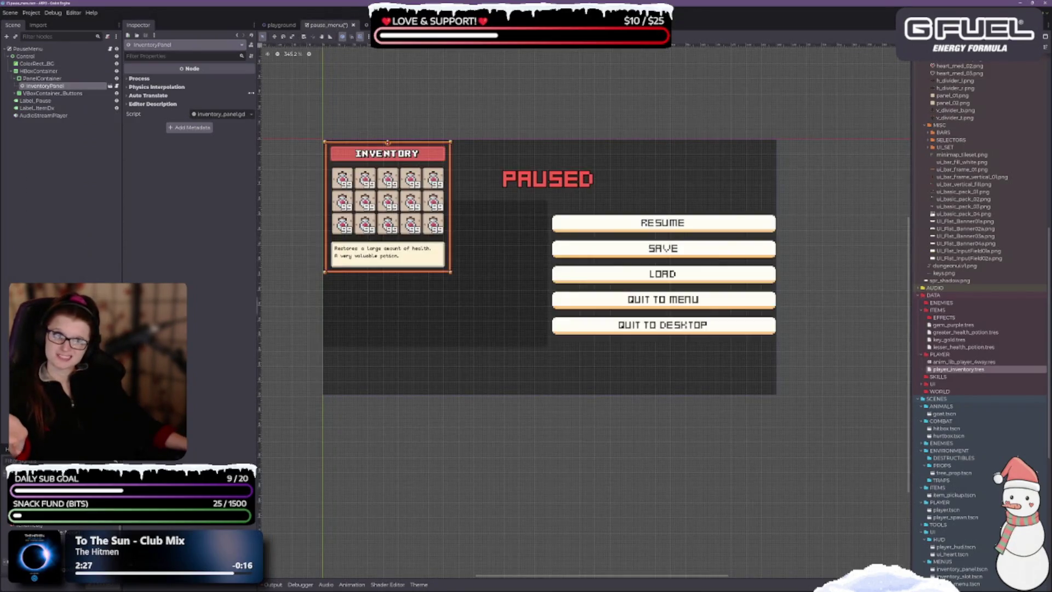
click(17, 94)
click(45, 100)
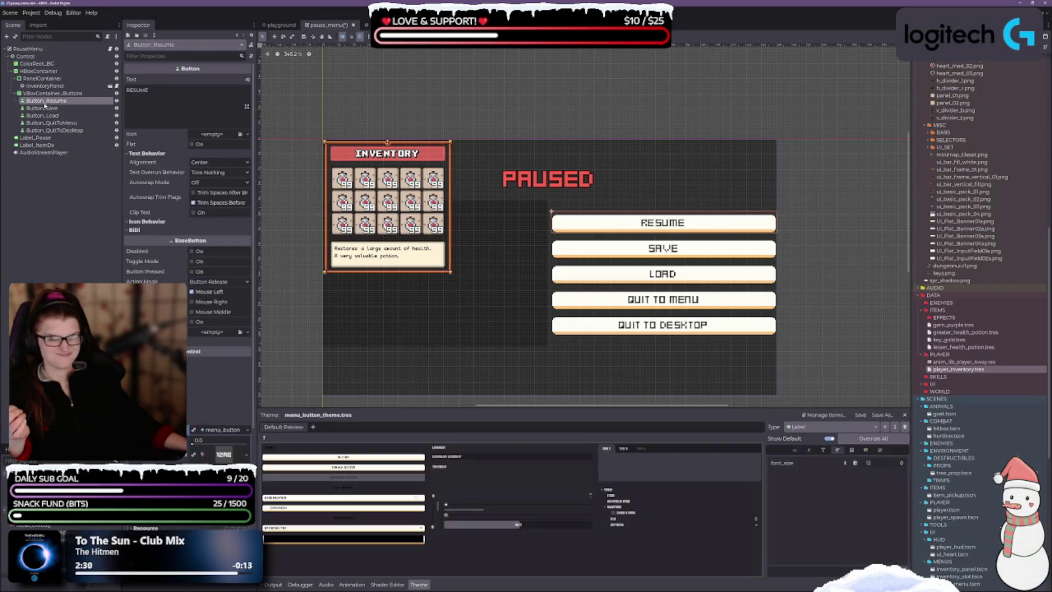
mouse_move(194, 70)
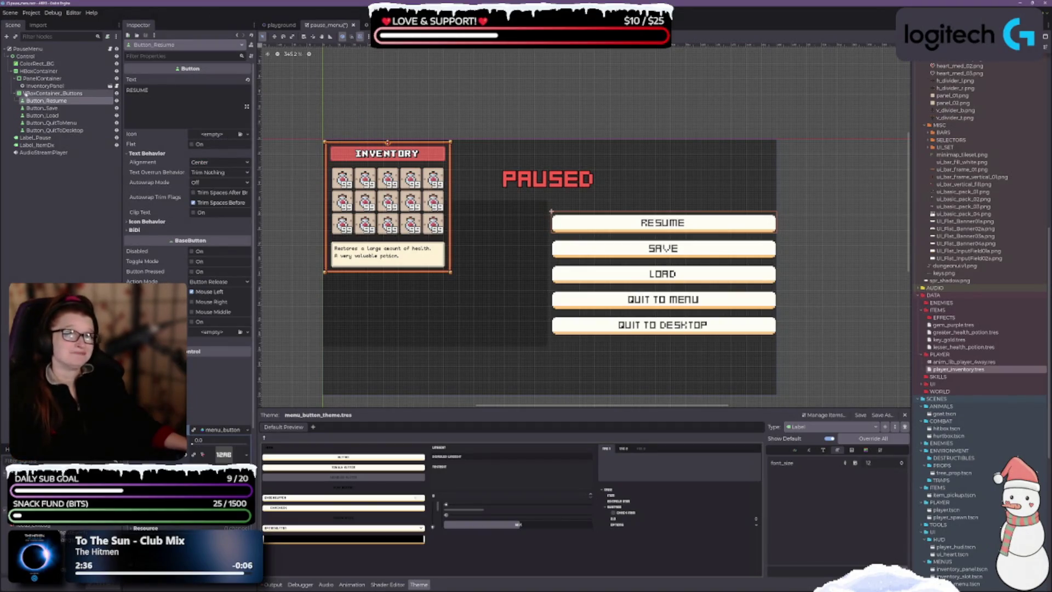
click(16, 93)
click(32, 79)
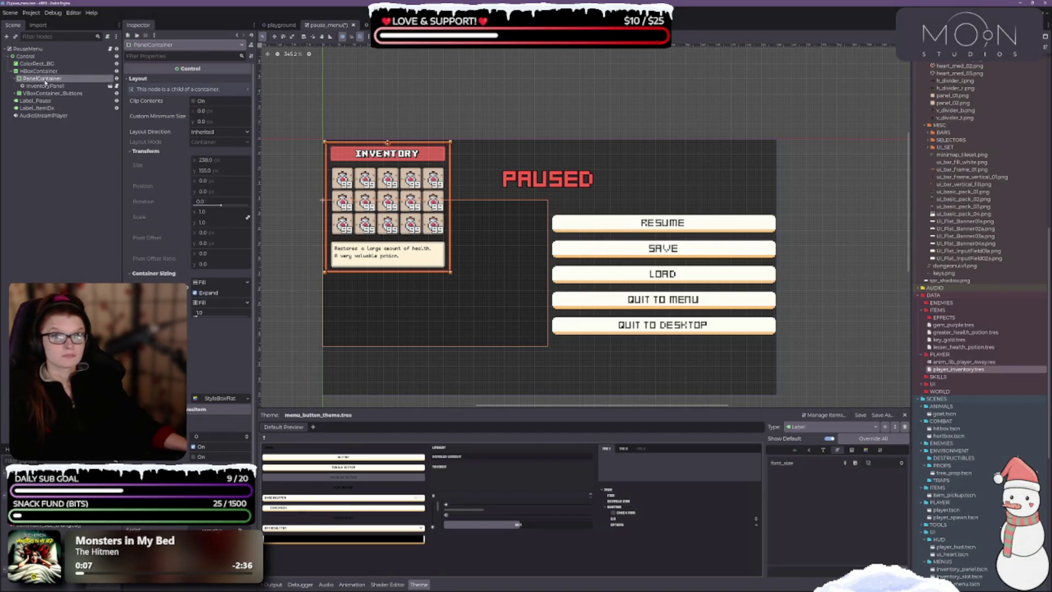
- Add a new Control child node to HBoxContainer
right_click(39, 72)
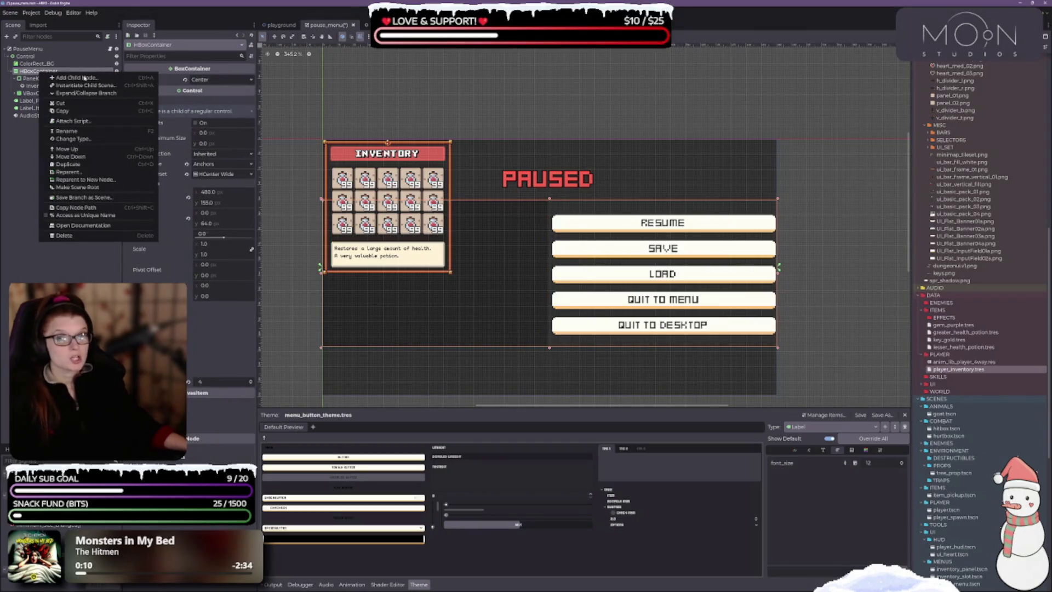
click(91, 78)
text(c)
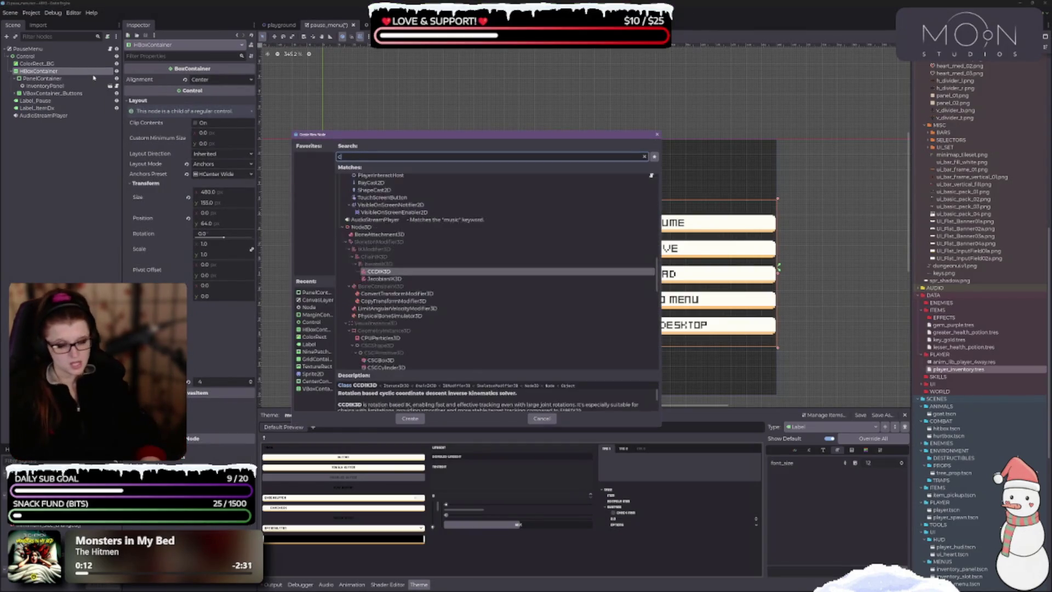
text(ontro)
key(Return)
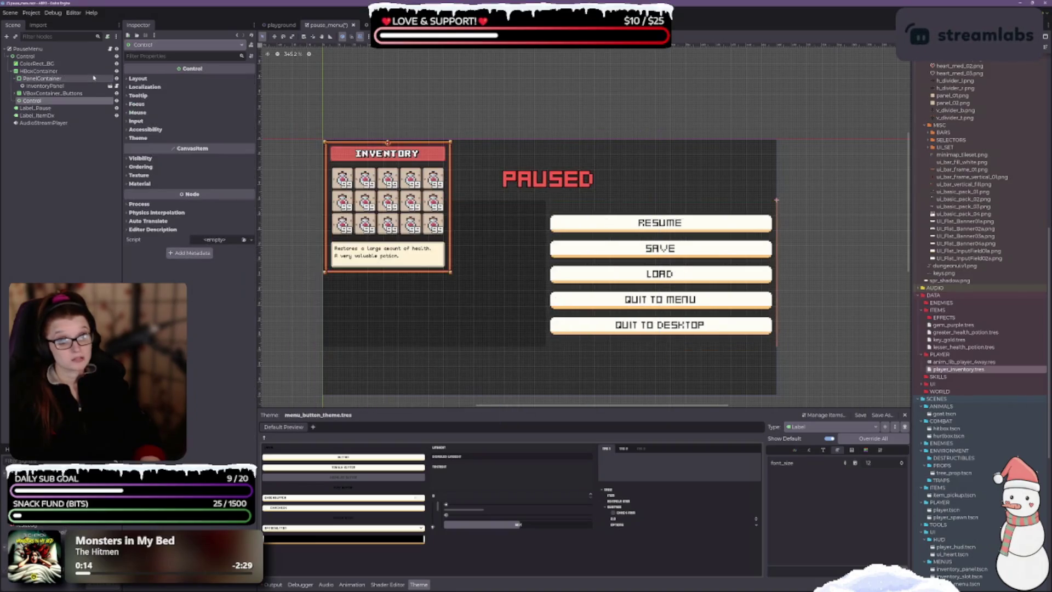
- Move the Control above PanelContainer, delete PanelContainer, and save the pause_menu scene
mouse_move(31, 101)
mouse_down()
mouse_move(38, 77)
mouse_move(46, 88)
mouse_up()
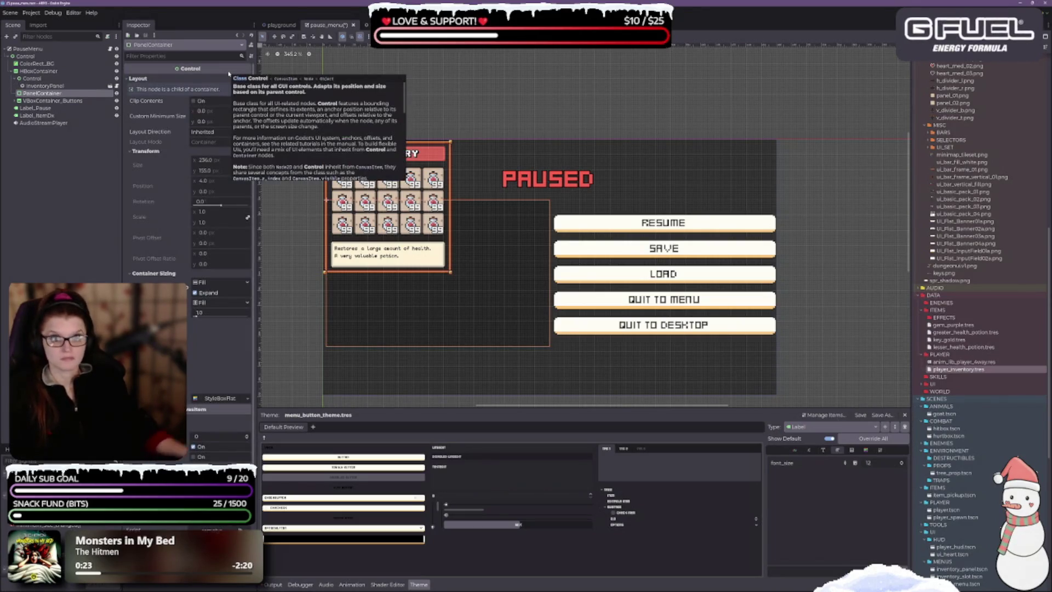
key(Delete)
key(Return)
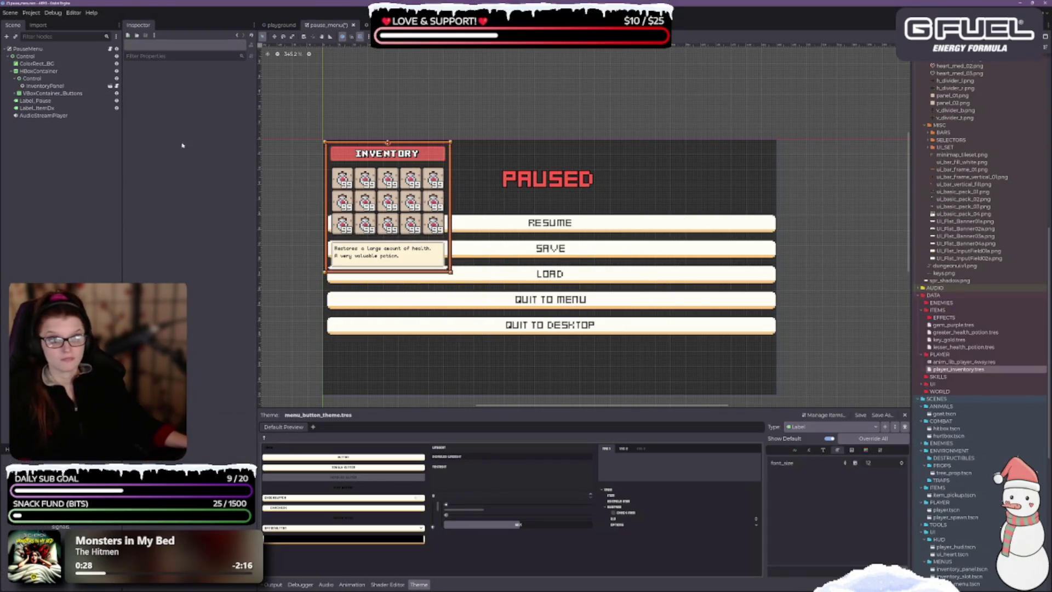
key(ctrl+s)
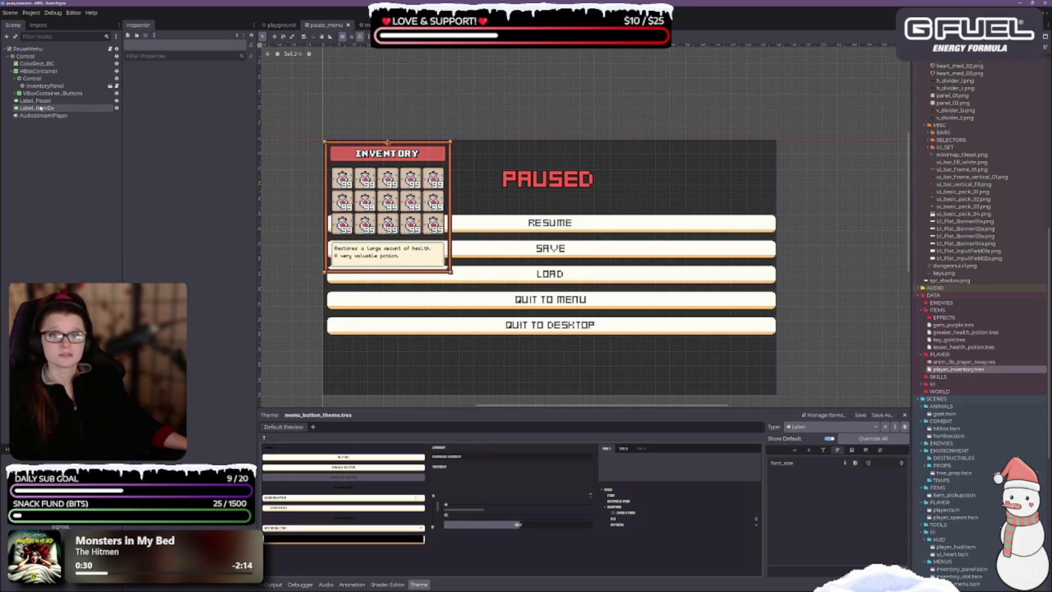
- Tick horizontal Expand in the new Control node's Layout > Container Sizing settings
click(52, 93)
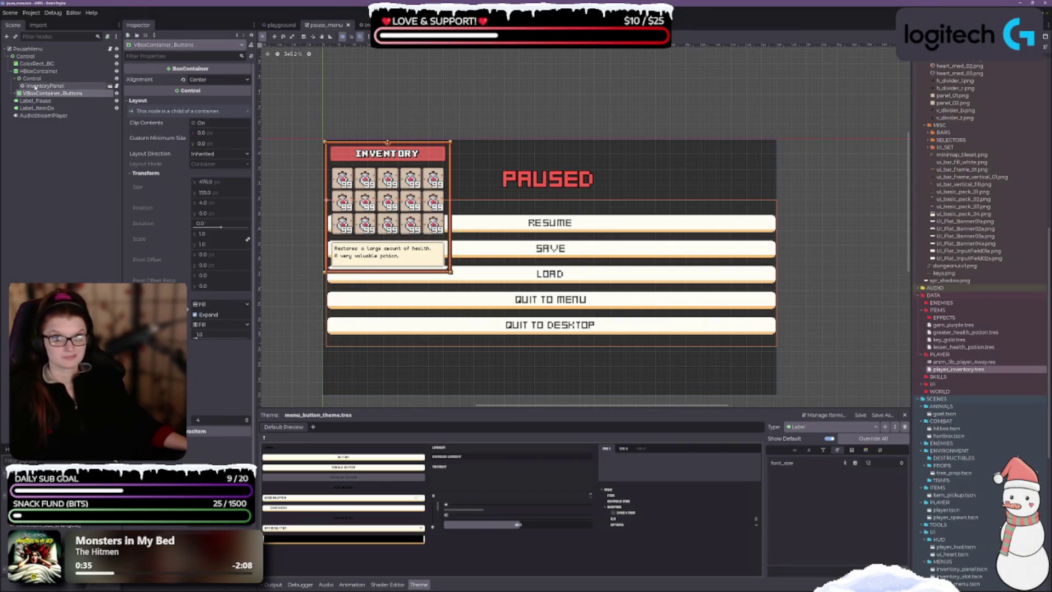
click(31, 78)
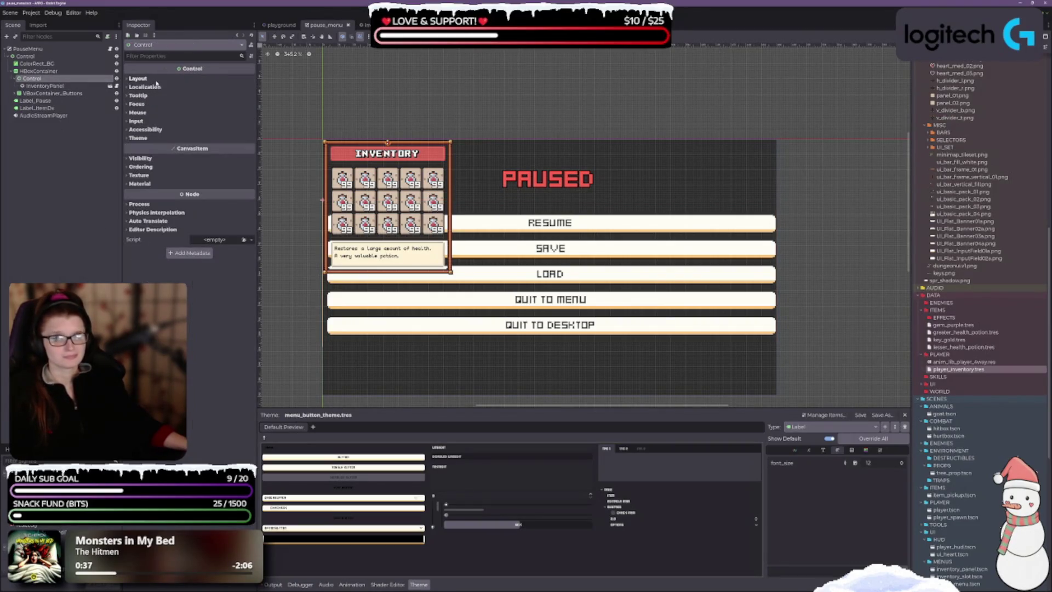
click(137, 78)
click(145, 151)
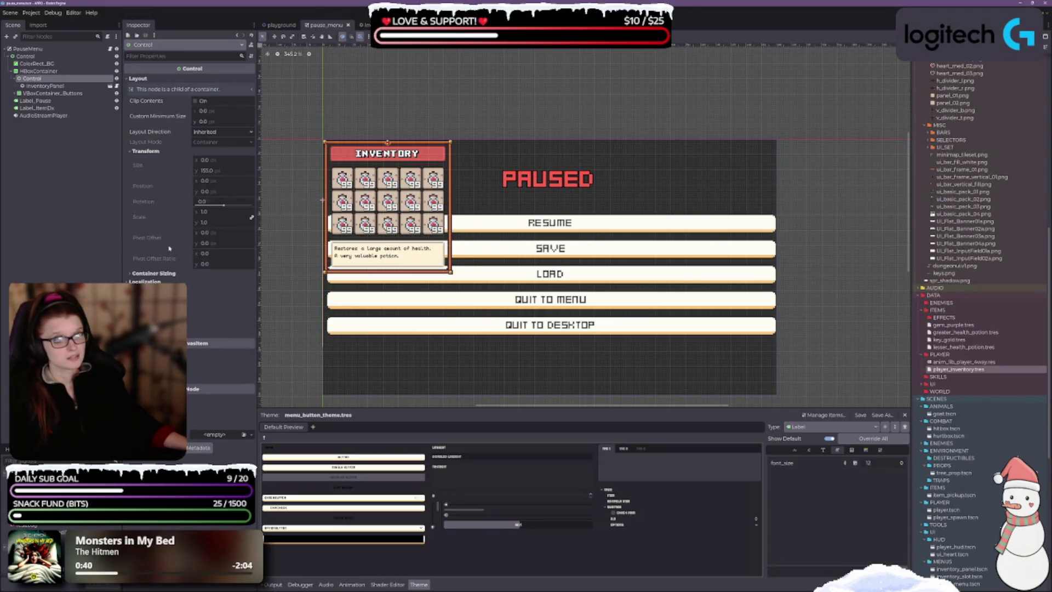
click(154, 273)
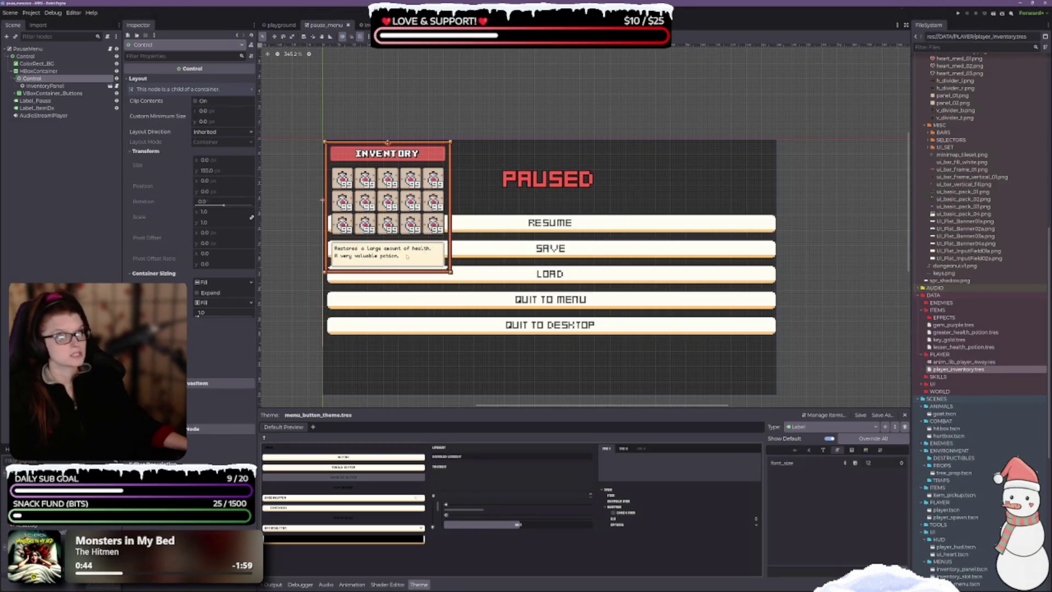
click(198, 294)
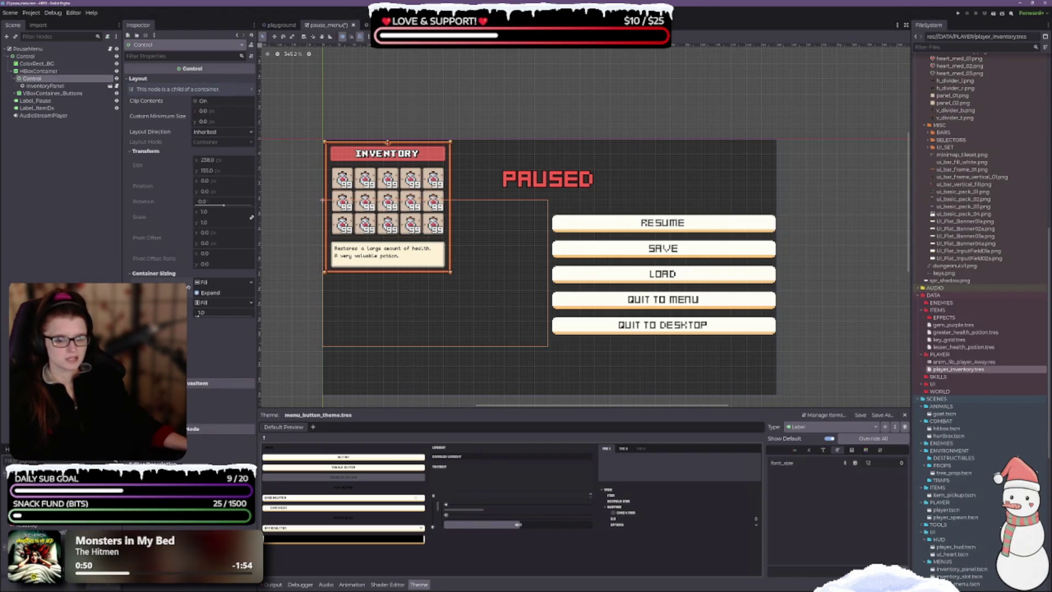
click(45, 86)
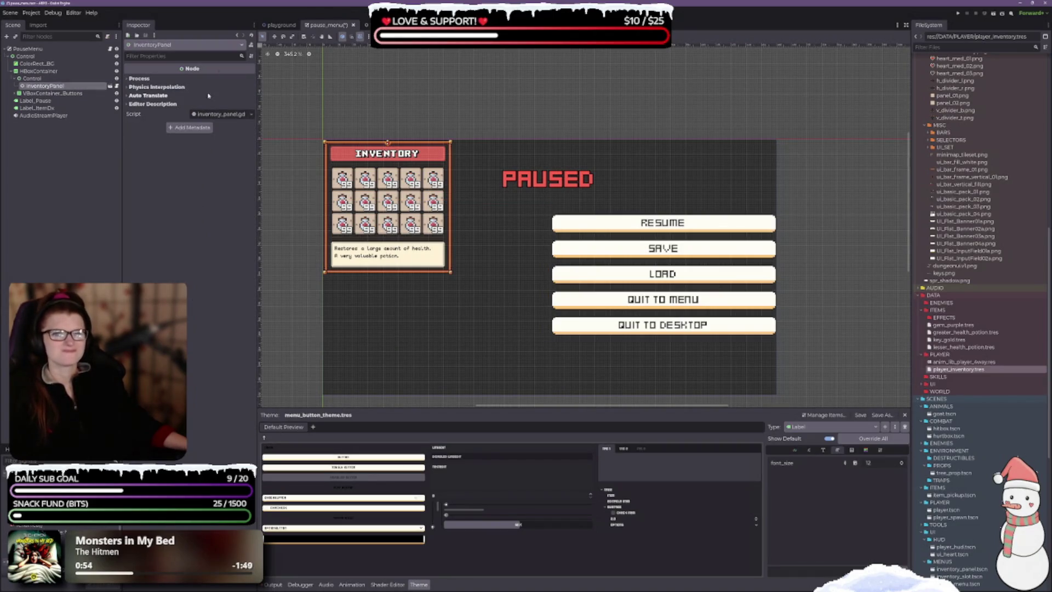
- Reselect the Control node, then open inventory_panel.tscn from the FileSystem dock
click(40, 78)
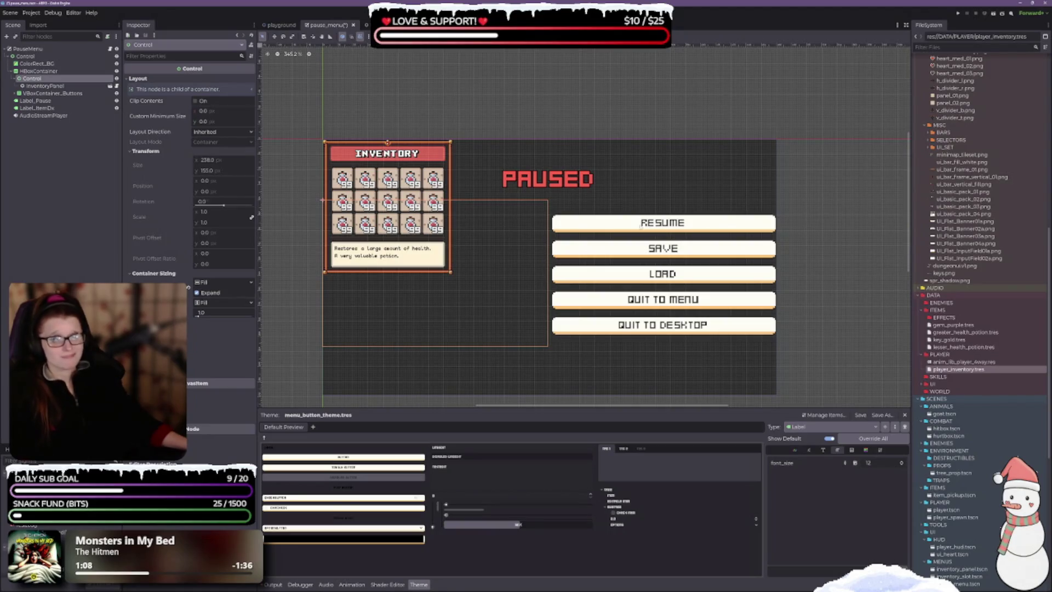
double_click(322, 199)
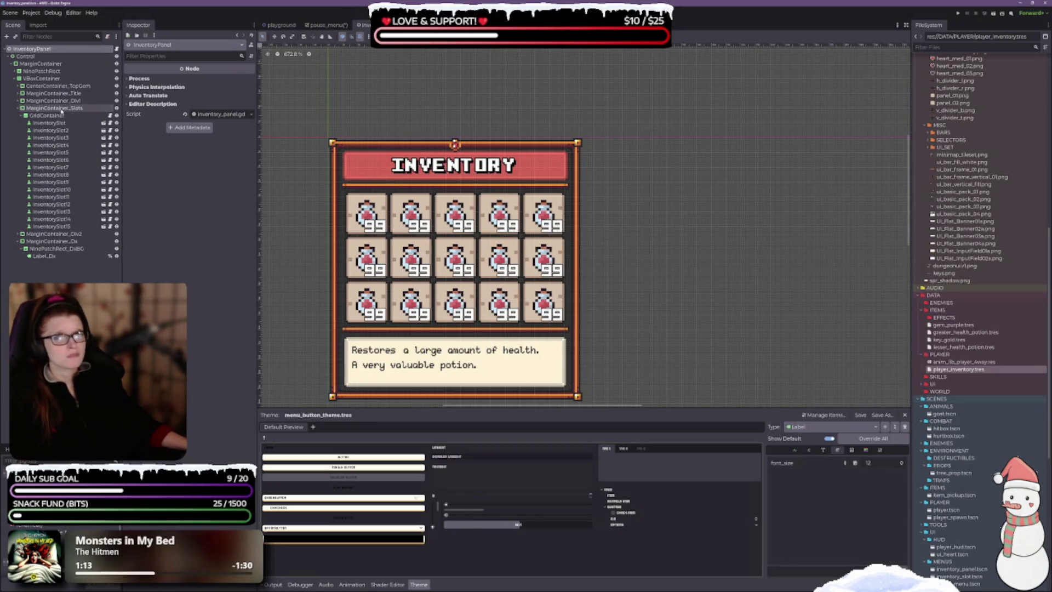
- Close the theme editor and select the inventory panel's root Control node
click(419, 584)
scroll(529, 183, down, 3)
scroll(548, 296, down, 2)
drag(580, 305, 484, 171)
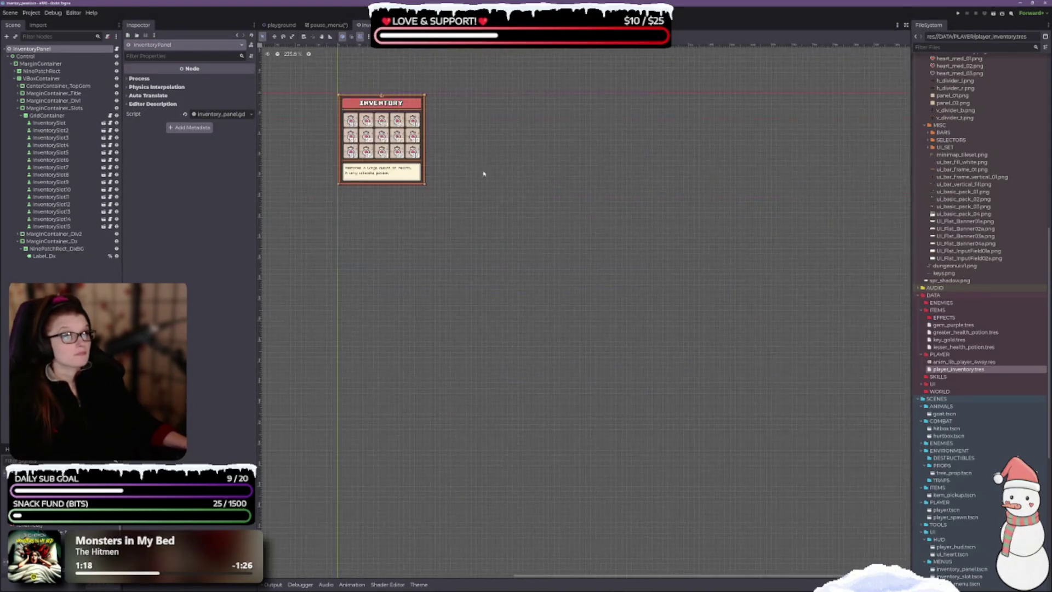
scroll(505, 240, down, 1)
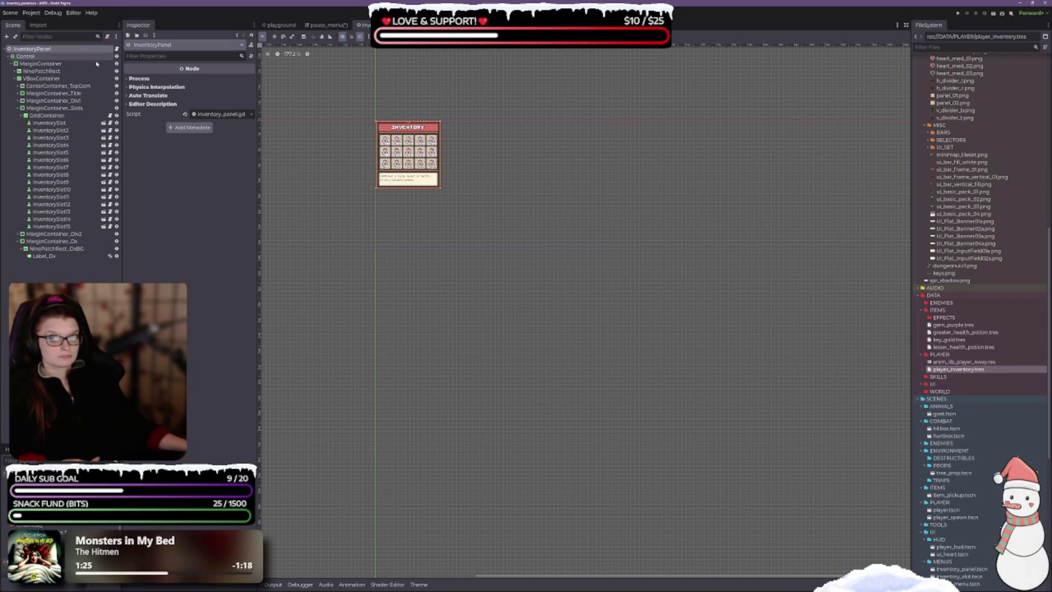
click(37, 57)
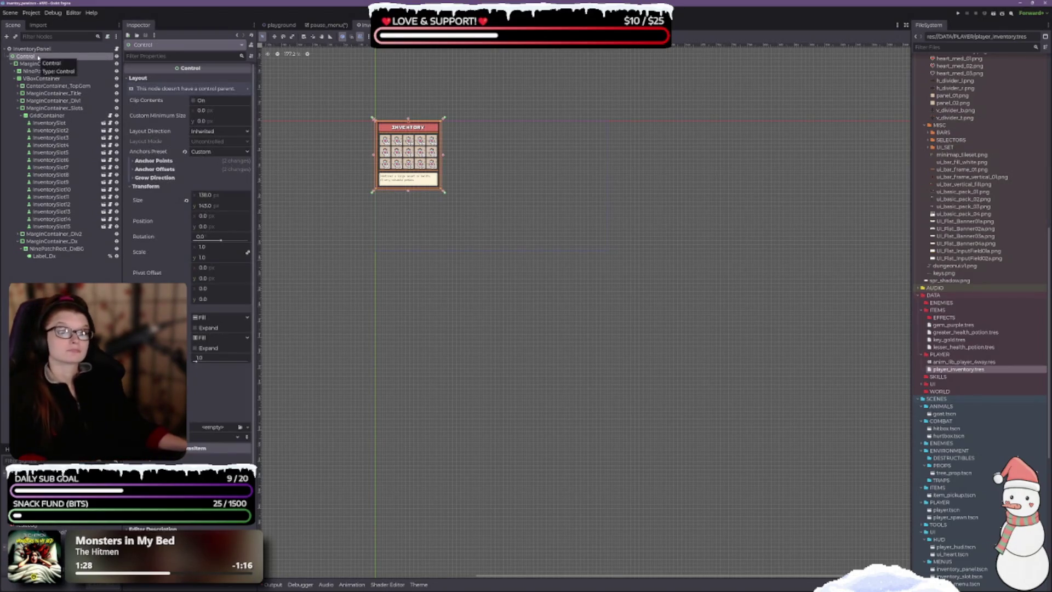
scroll(375, 87, up, 5)
scroll(375, 86, up, 2)
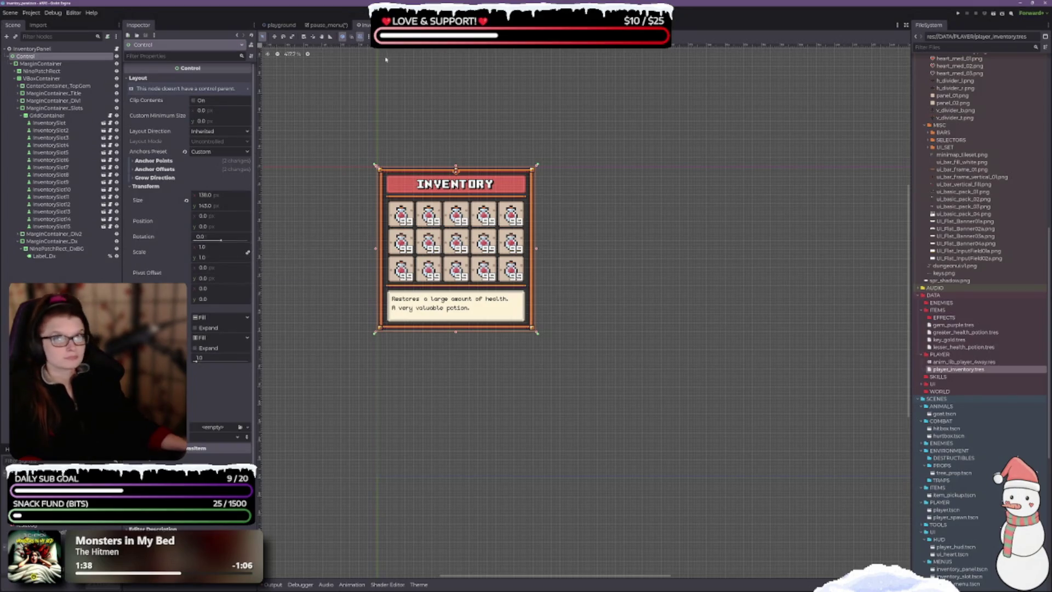
- Apply the Center anchor preset, save the inventory_panel scene, and return to pause_menu
click(436, 41)
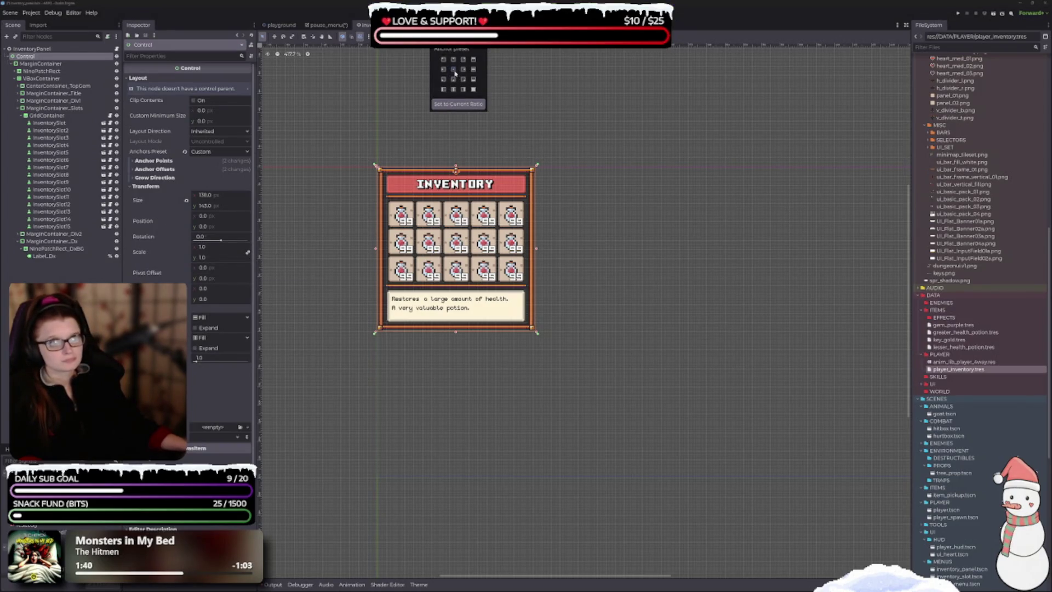
click(453, 69)
scroll(639, 237, down, 1)
mouse_move(470, 211)
mouse_down()
mouse_move(531, 157)
mouse_move(575, 214)
mouse_up()
key(ctrl+s)
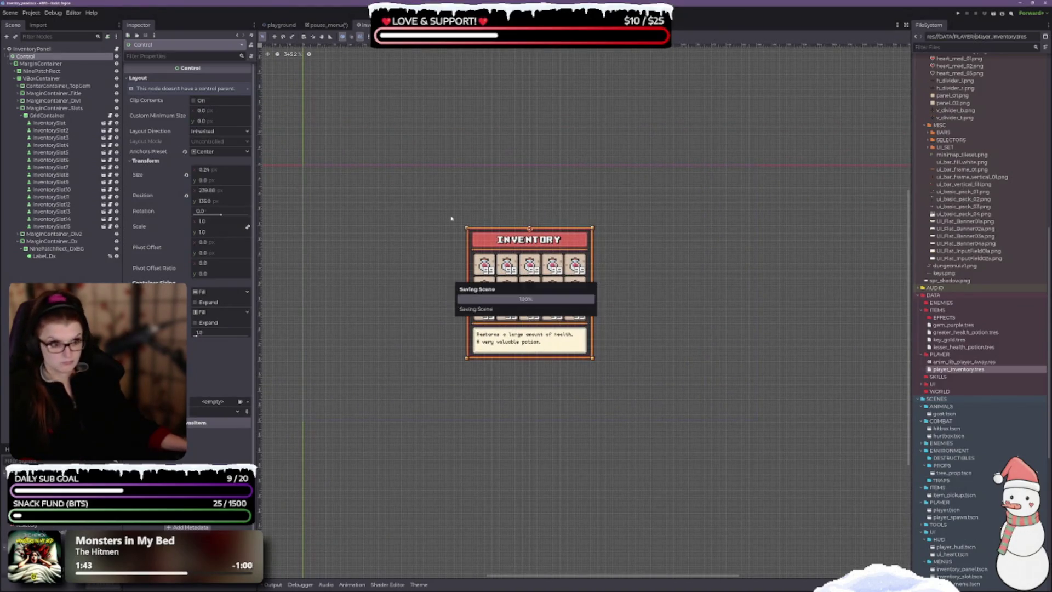
click(276, 25)
click(327, 25)
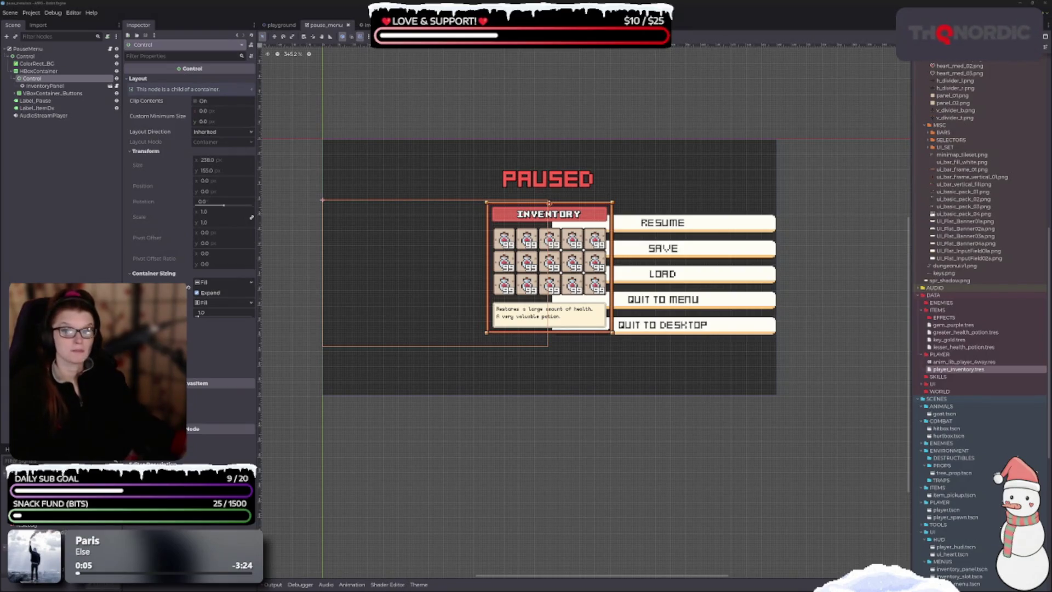
- Deselect the Control node, zoom the canvas, and Alt+Tab out of Godot to the browser
click(505, 461)
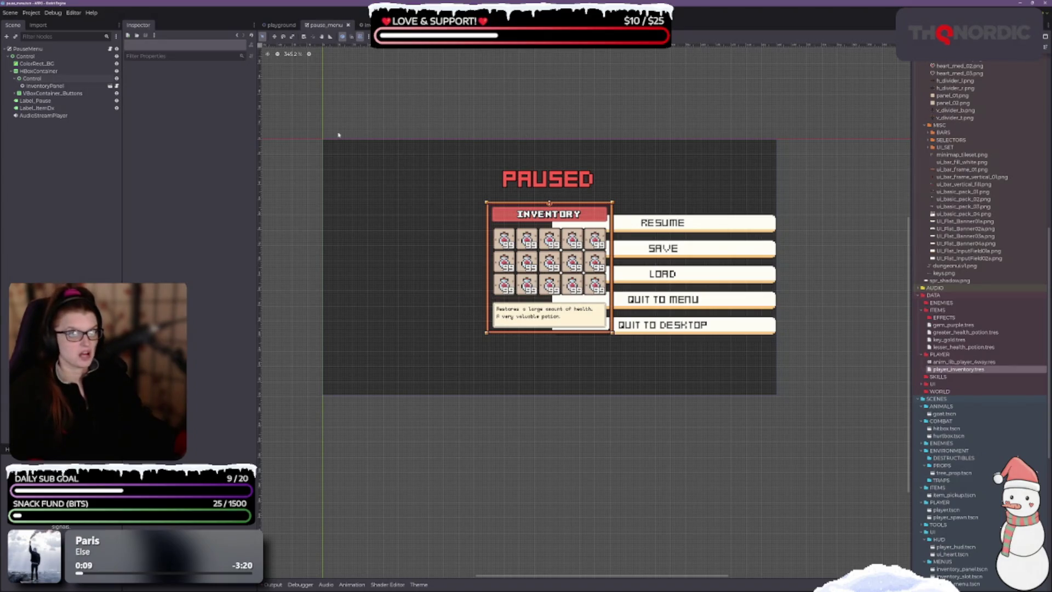
scroll(552, 249, down, 1)
scroll(552, 249, up, 3)
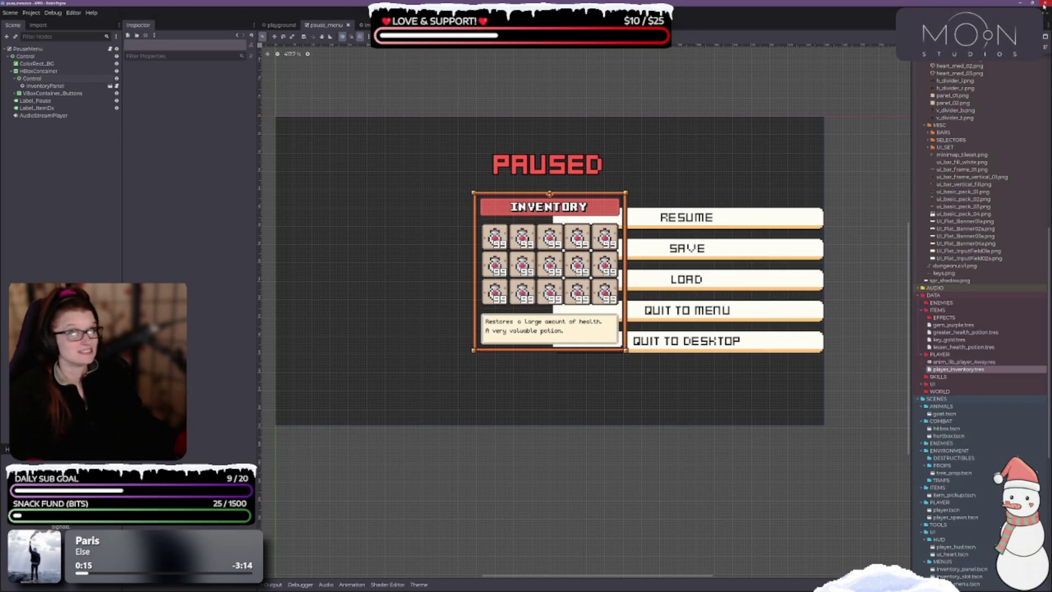
key(alt+Tab)
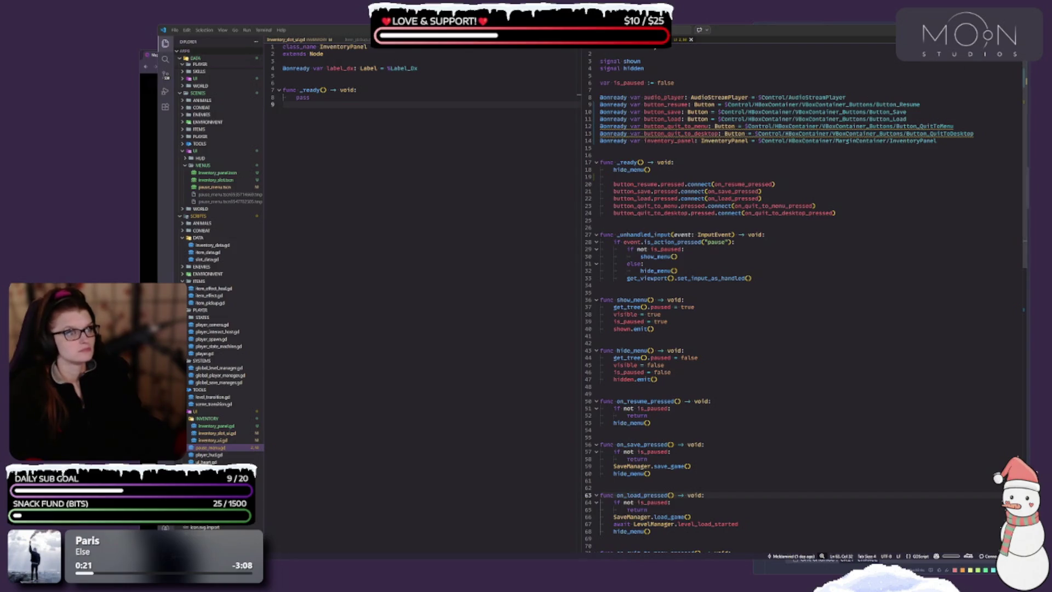
key(alt+Tab)
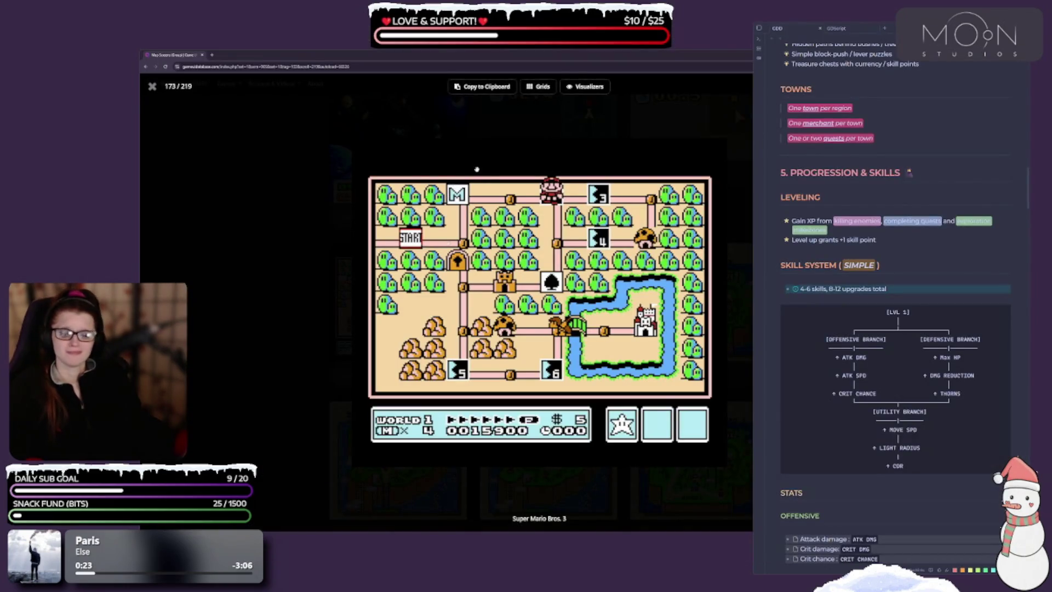
- Maximize the browser showing the Super Mario Bros. 3 map, then put it away
double_click(366, 55)
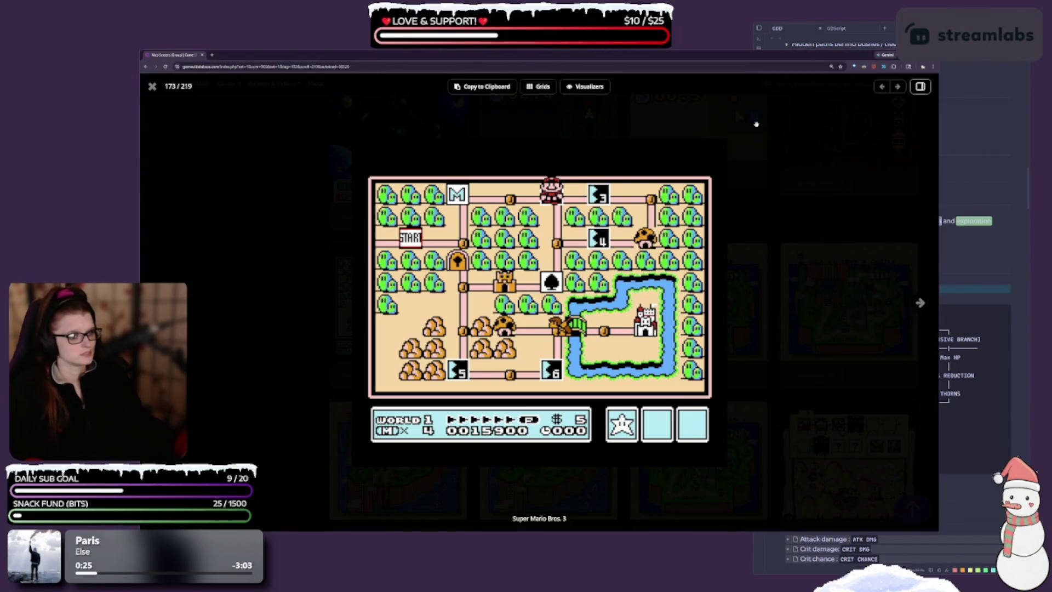
click(905, 54)
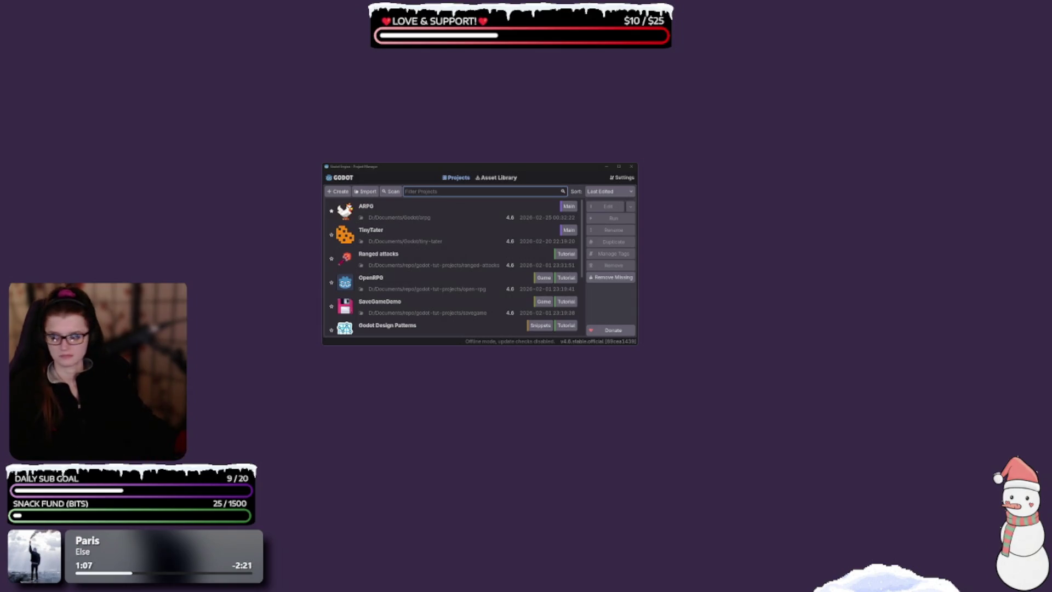
- Open the TinyTater project from the Project Manager list
double_click(423, 237)
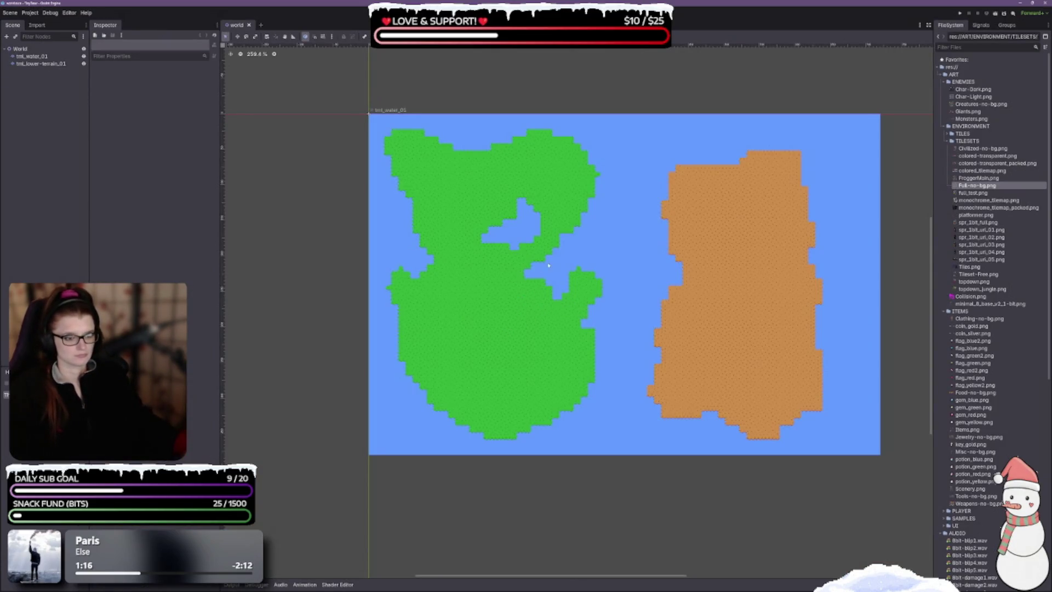
- Pan the 2D view over the water and terrain tilemaps and scroll the FileSystem dock
scroll(547, 306, right, 3)
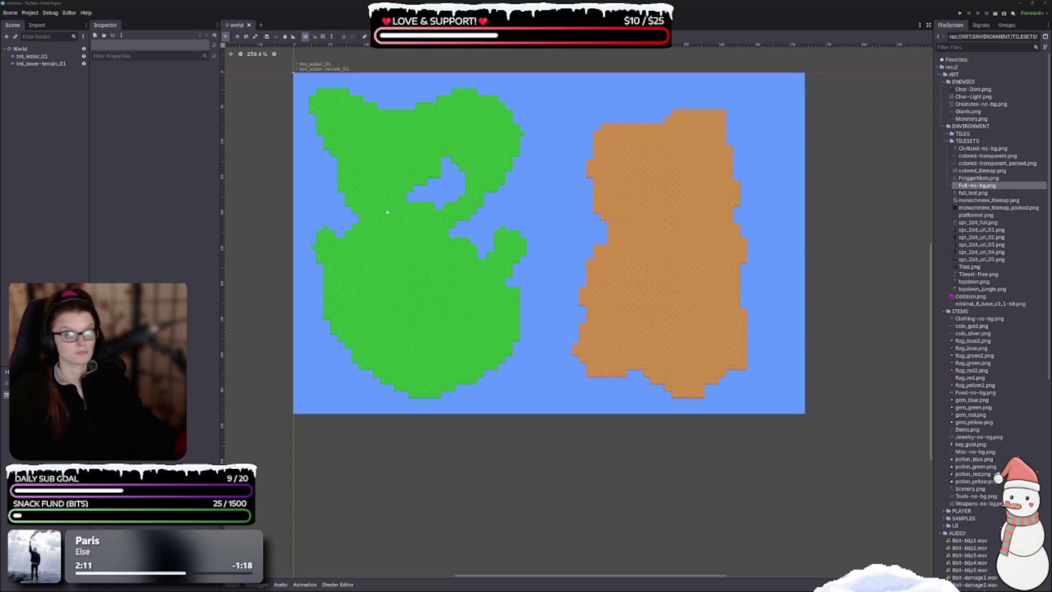
drag(468, 233, 476, 258)
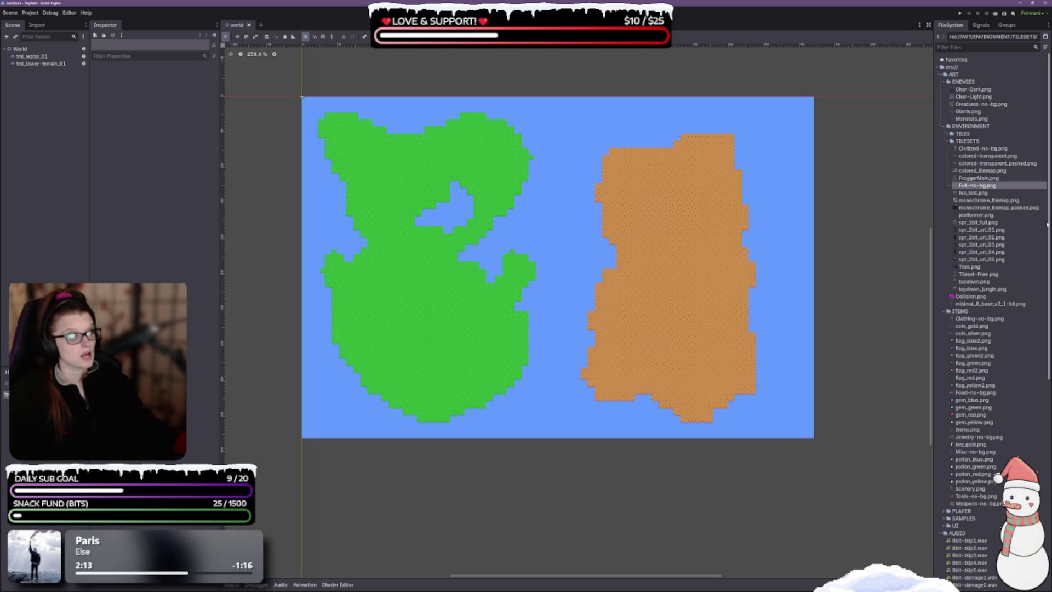
scroll(999, 289, down, 5)
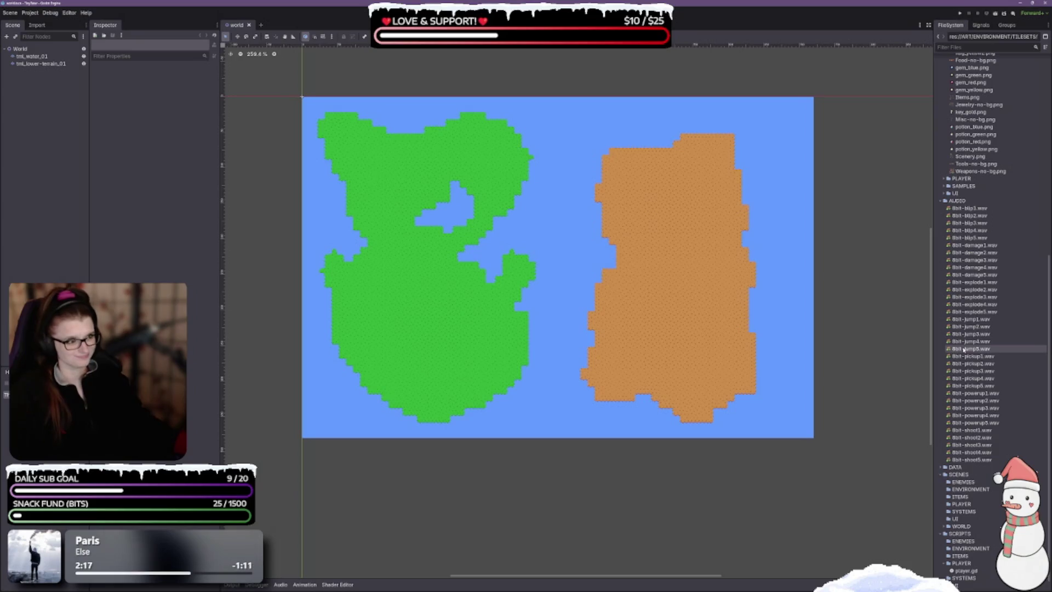
scroll(970, 359, down, 1)
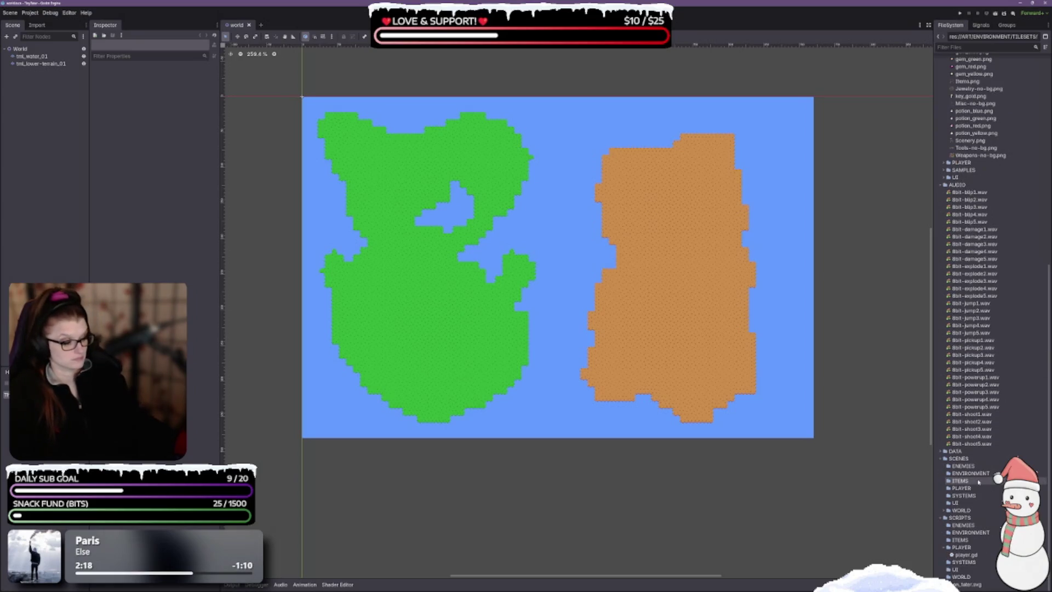
- Open player.gd in VS Code, narrow that window, then bring Godot back in front
click(966, 555)
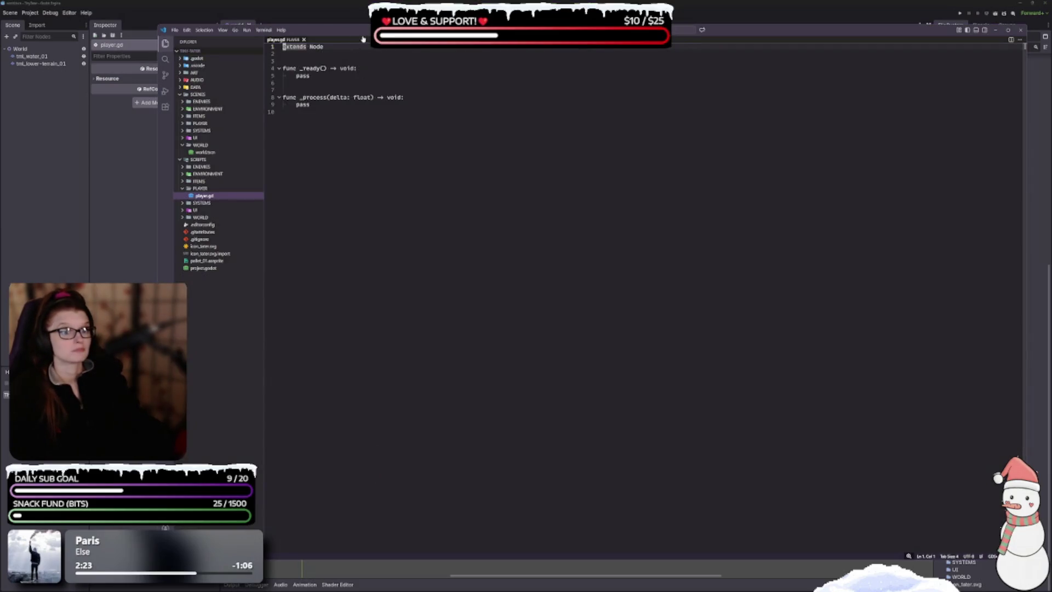
drag(364, 36, 339, 28)
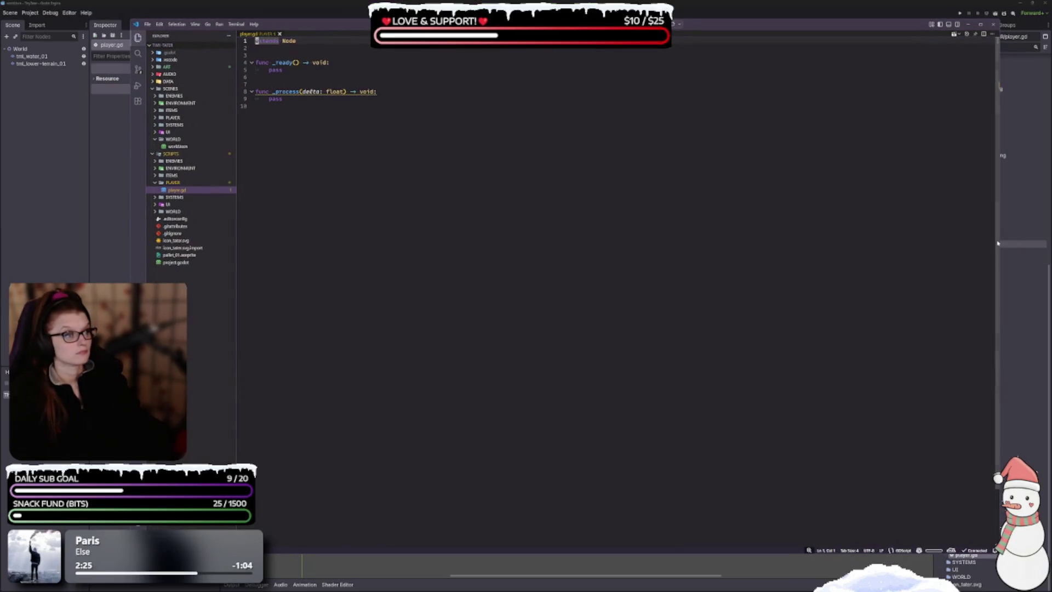
mouse_move(998, 239)
mouse_down()
mouse_move(469, 240)
mouse_move(518, 240)
mouse_up()
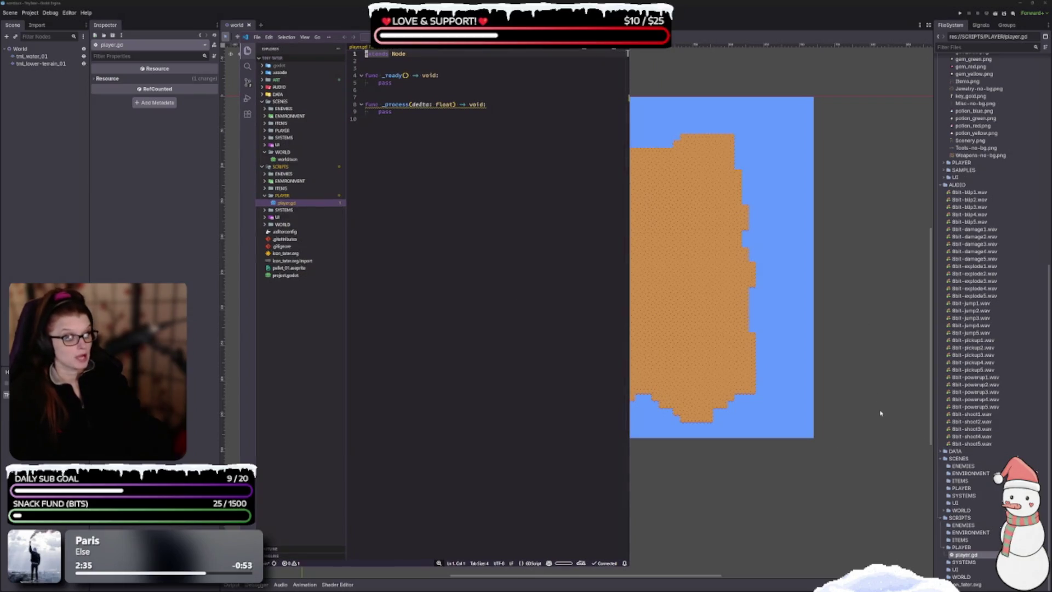
click(950, 540)
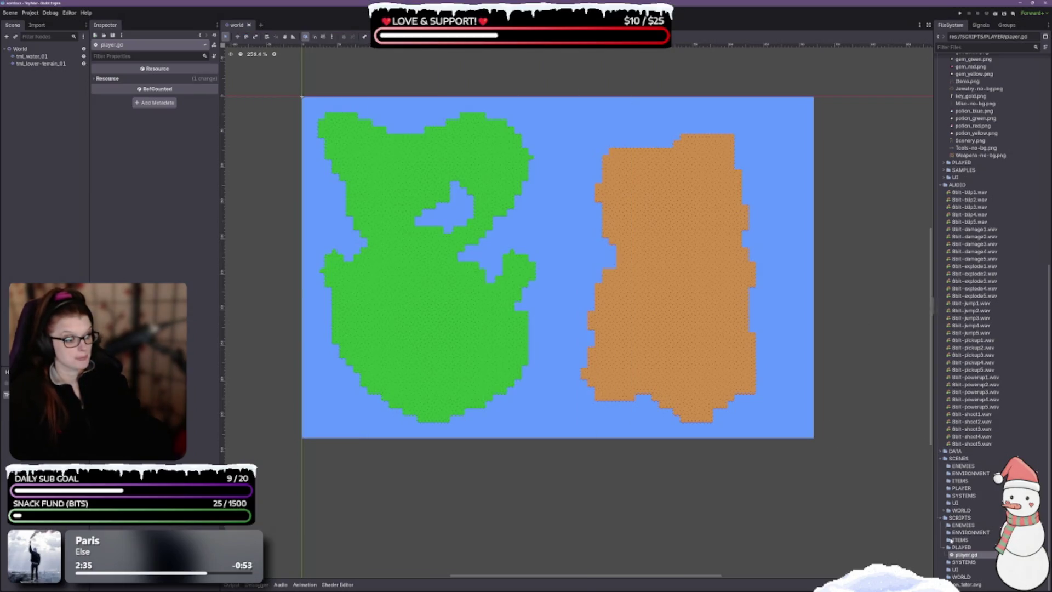
- Collapse the AUDIO, ITEMS, TILESETS, ENVIRONMENT, ENEMIES, ART and SCRIPTS folders in FileSystem
click(940, 185)
click(944, 222)
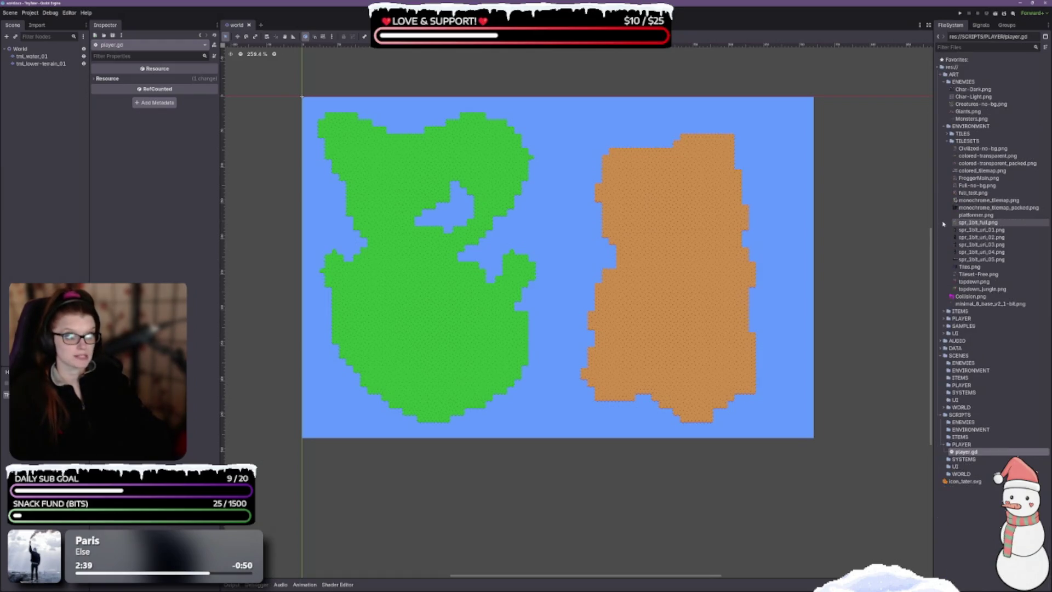
click(947, 141)
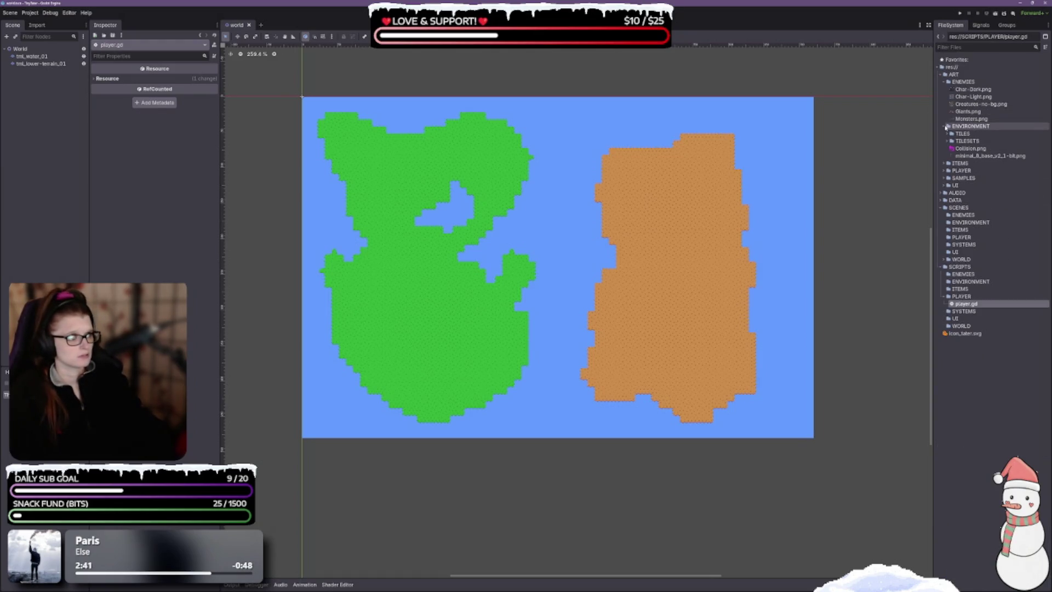
click(945, 127)
click(944, 81)
click(940, 74)
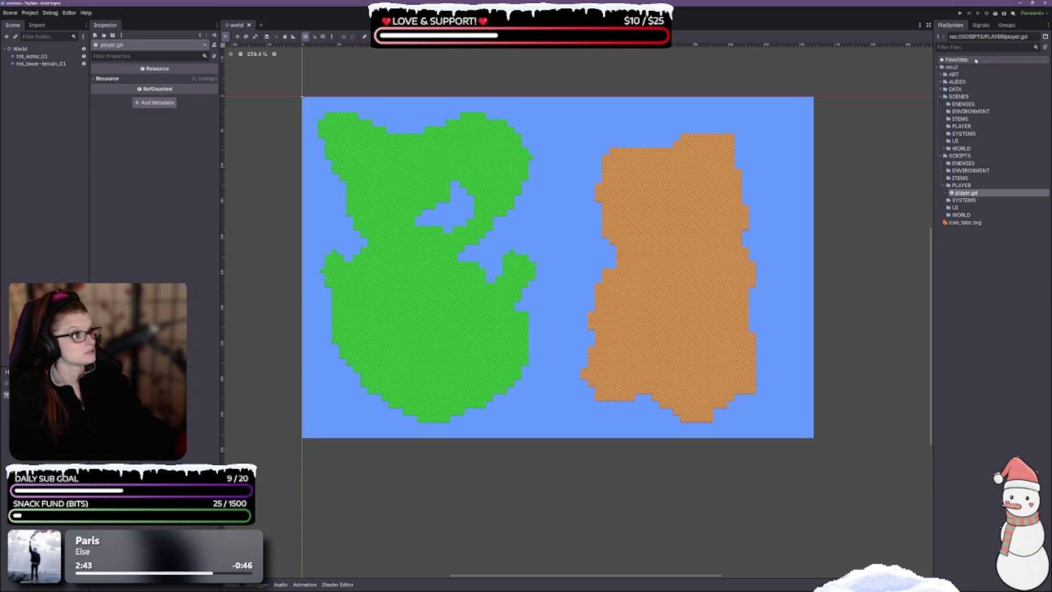
click(941, 156)
- Colour the SCRIPTS folder purple, SCENES blue and DATA red
right_click(957, 157)
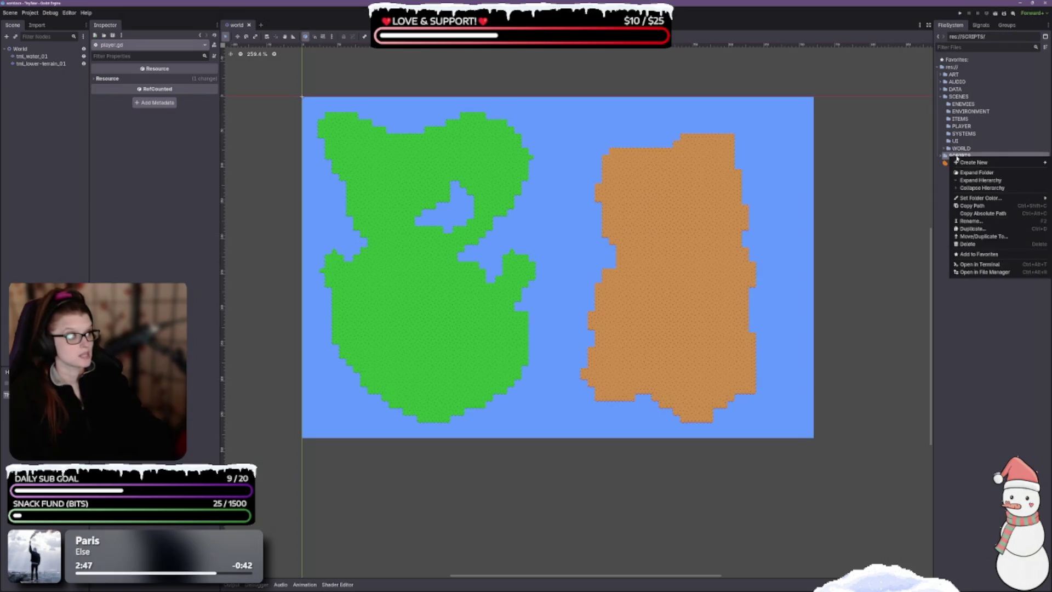
mouse_move(975, 199)
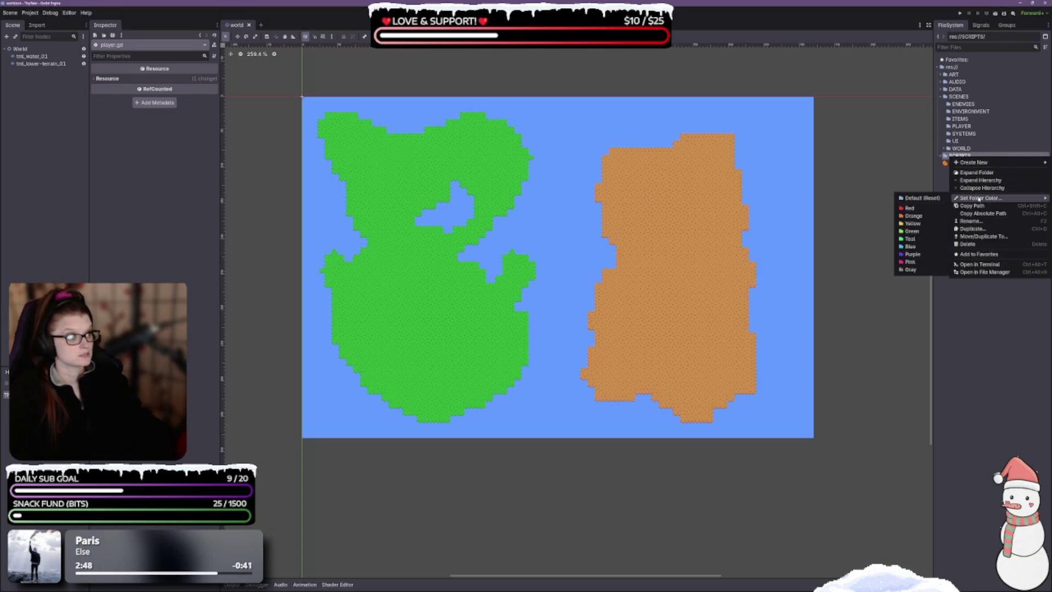
click(919, 256)
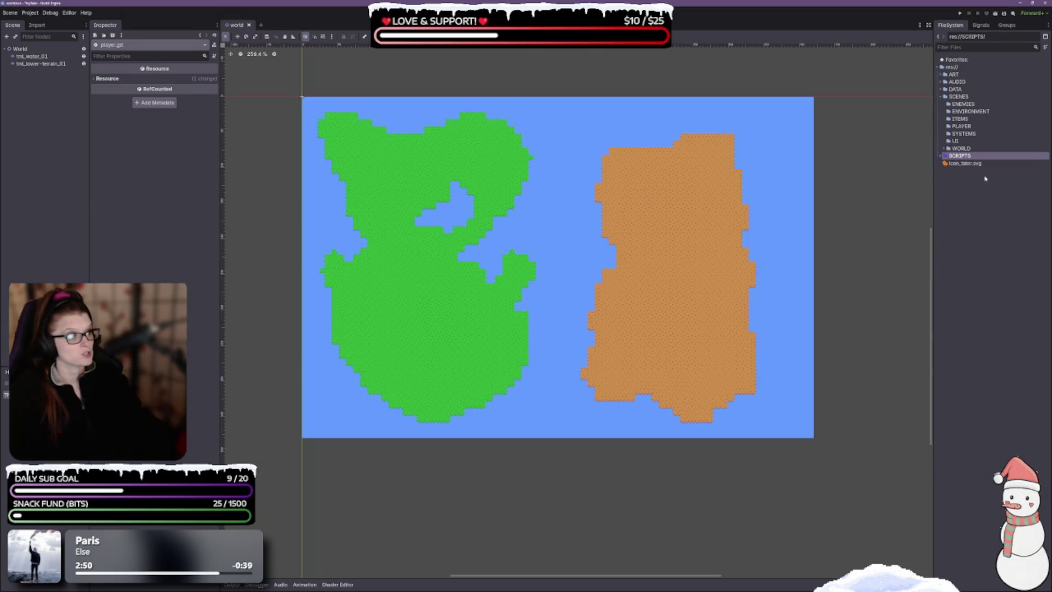
right_click(959, 97)
mouse_move(989, 136)
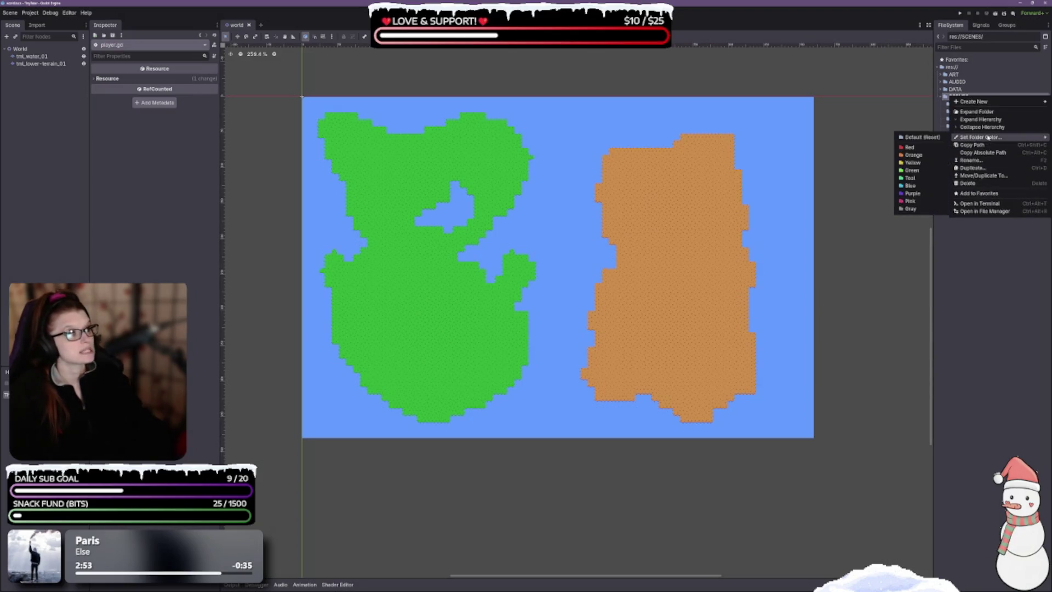
click(910, 185)
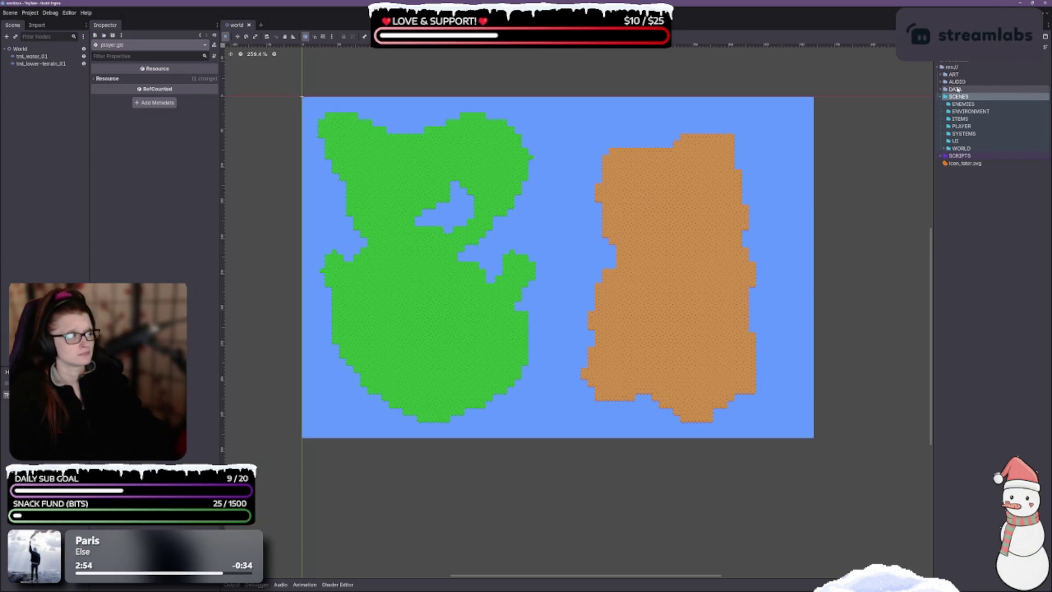
right_click(956, 89)
mouse_move(981, 129)
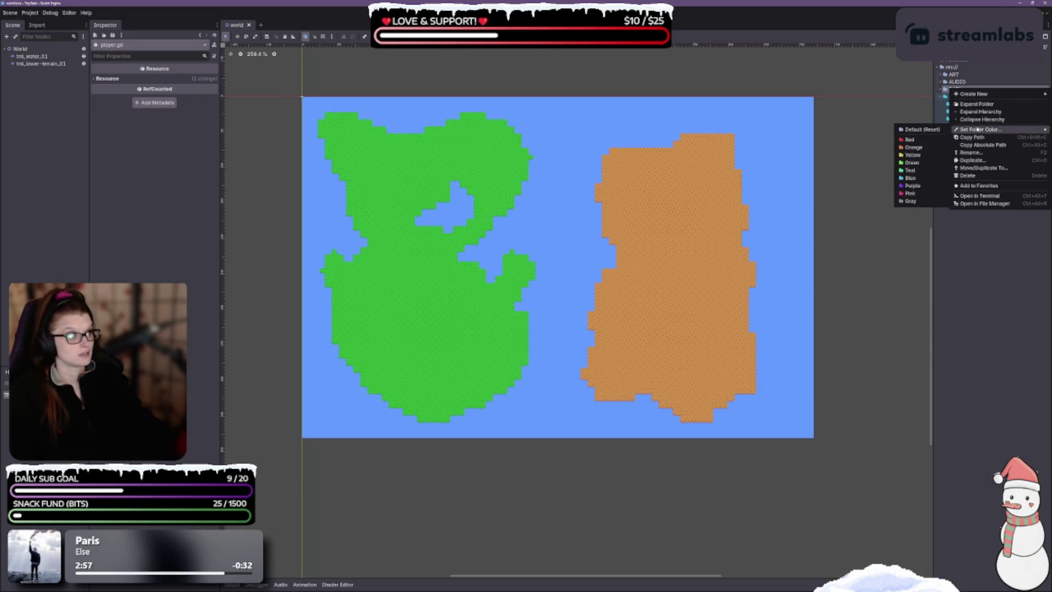
click(936, 141)
- Tint the AUDIO folder yellow and the ART folder orange, then change ART to pink
right_click(972, 83)
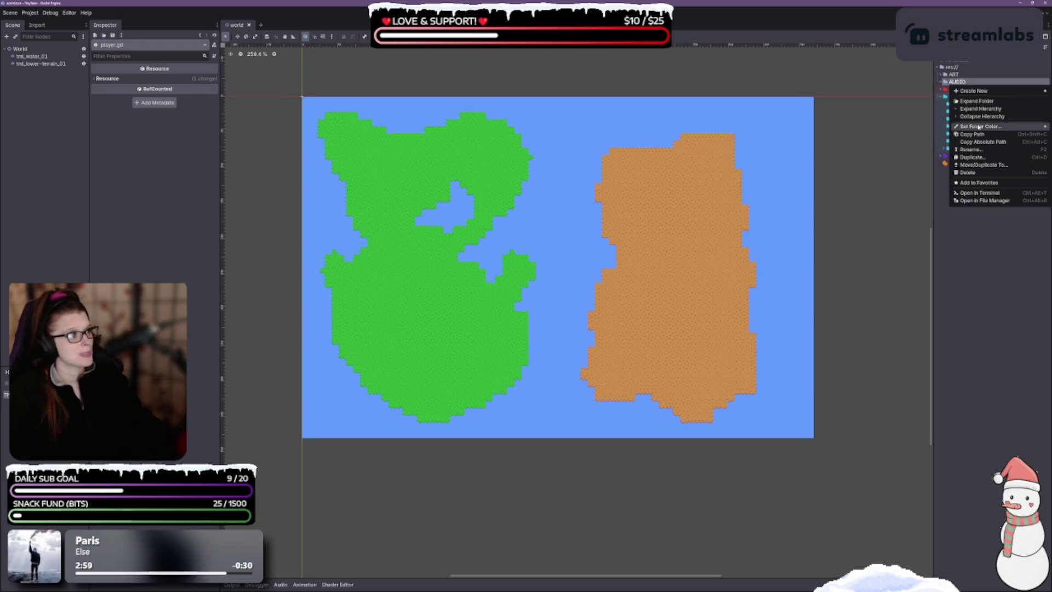
mouse_move(979, 128)
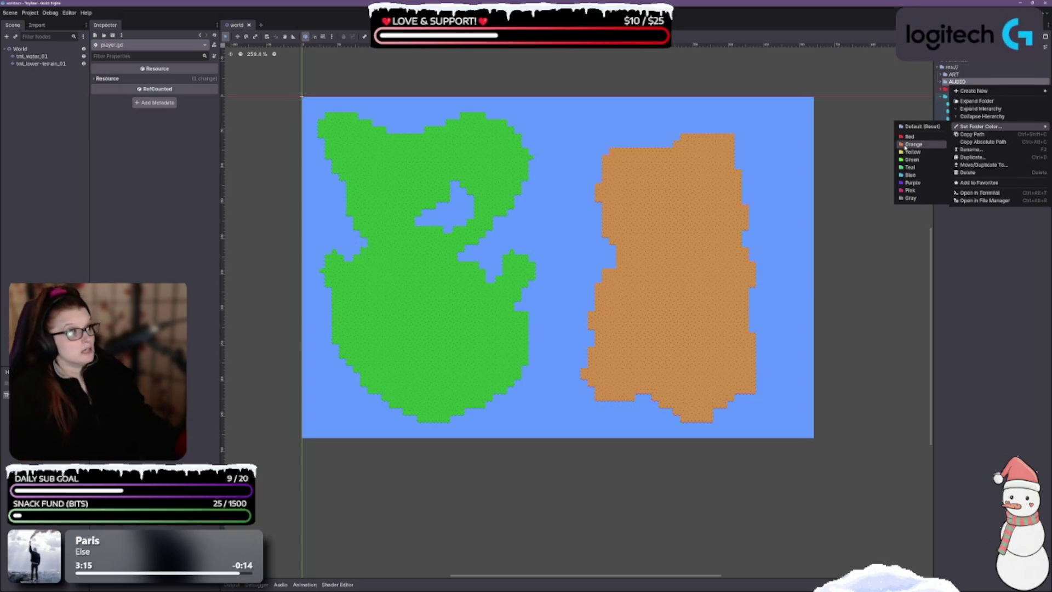
click(908, 152)
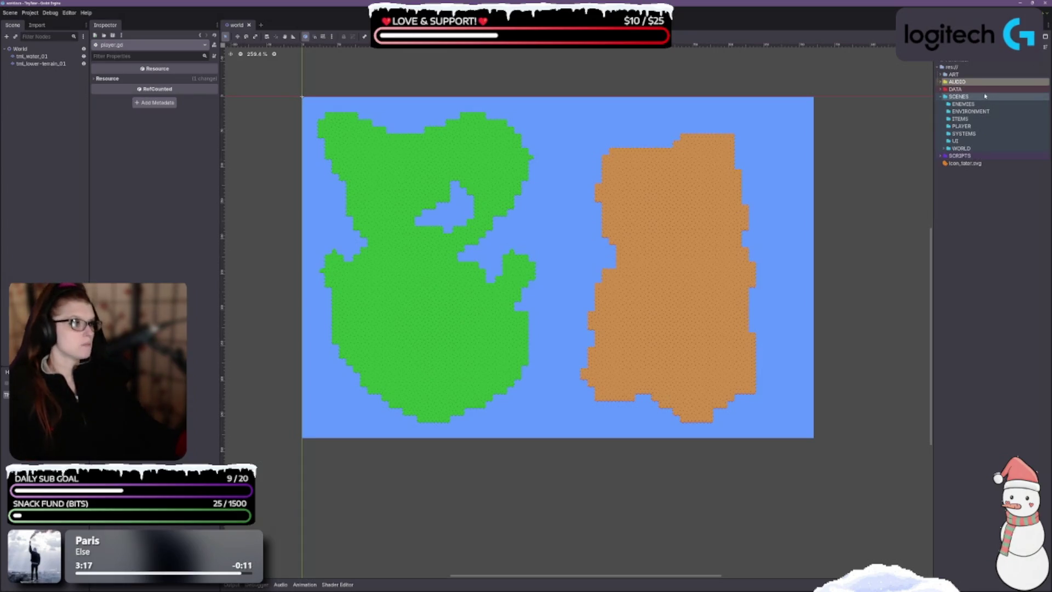
right_click(986, 72)
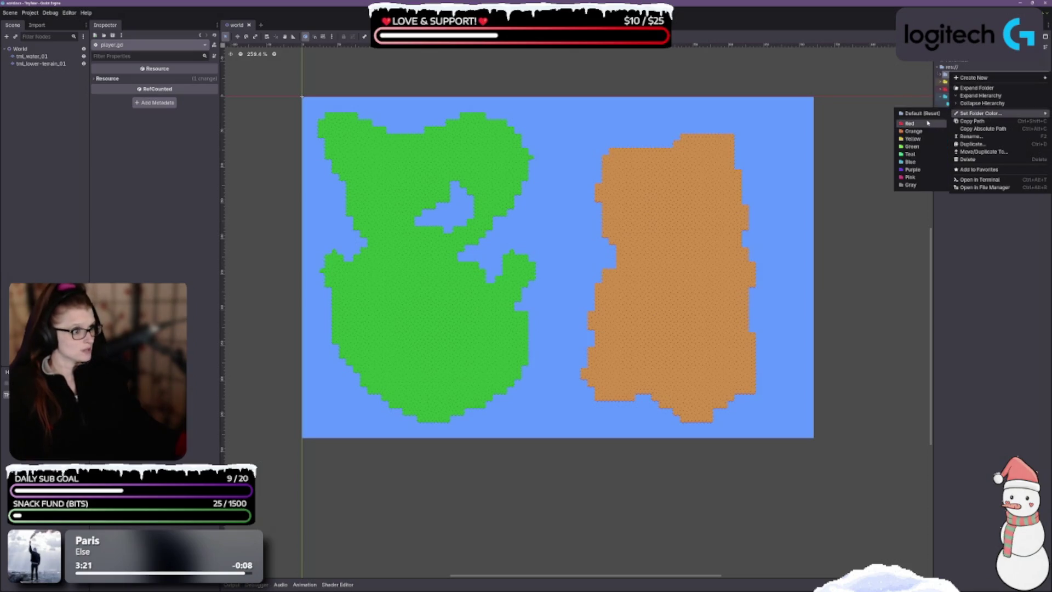
click(923, 132)
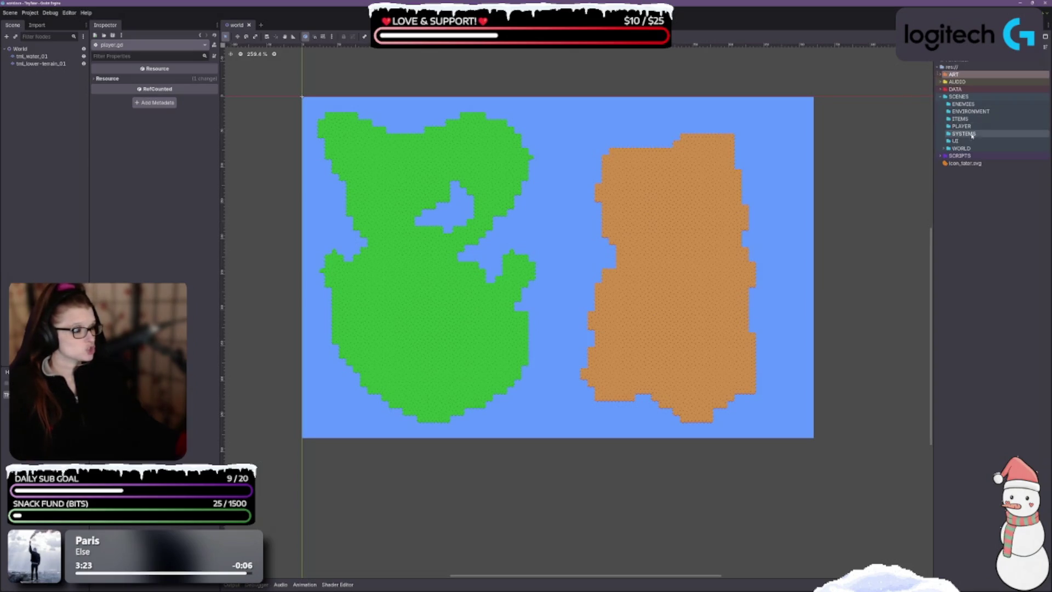
right_click(953, 73)
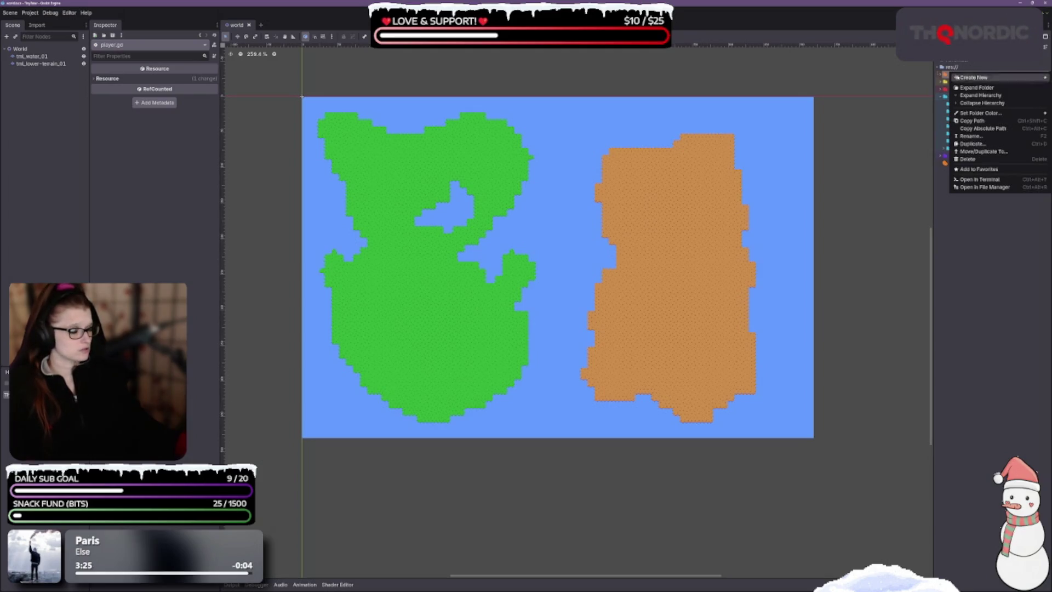
mouse_move(981, 113)
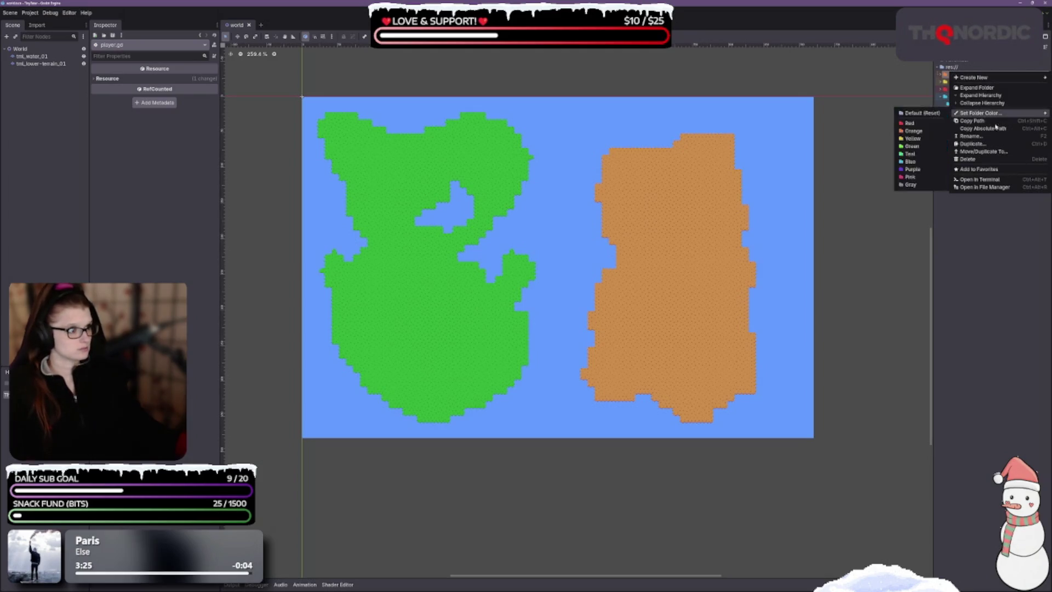
click(909, 177)
right_click(951, 81)
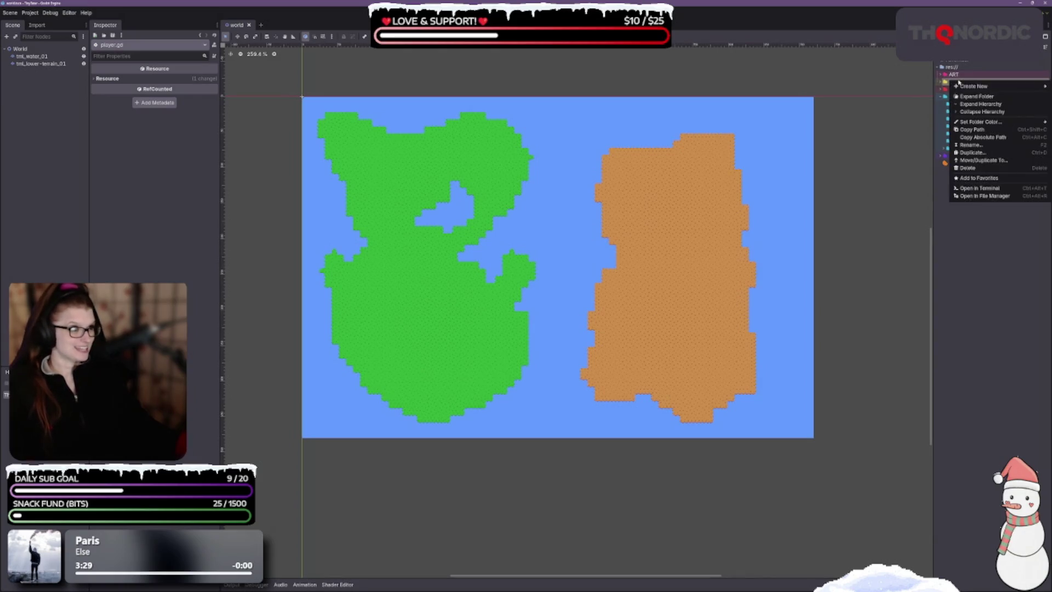
- Recolour the AUDIO folder green, then orange
mouse_move(983, 122)
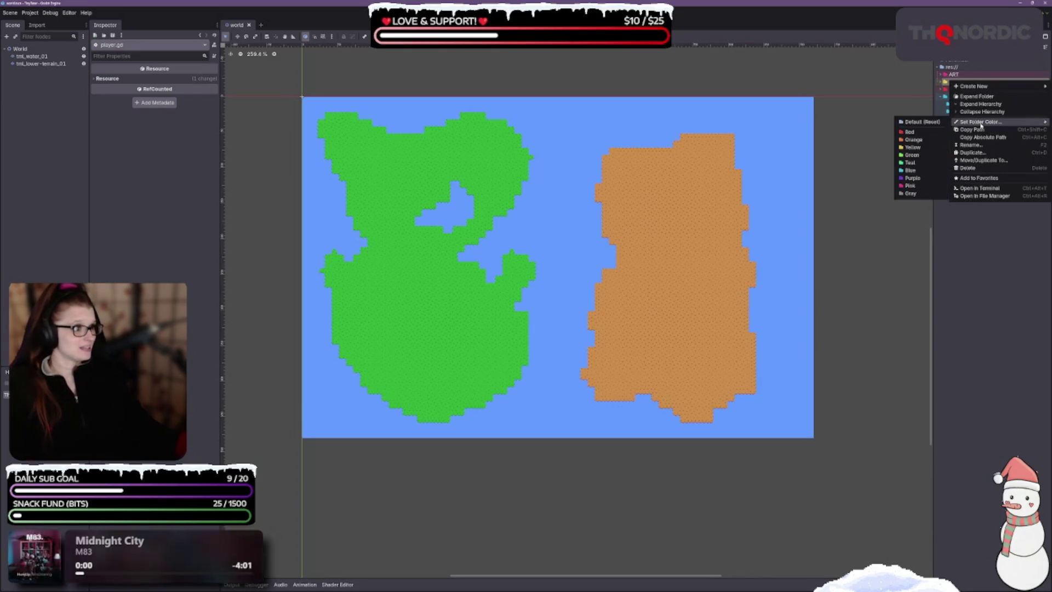
click(912, 156)
right_click(953, 82)
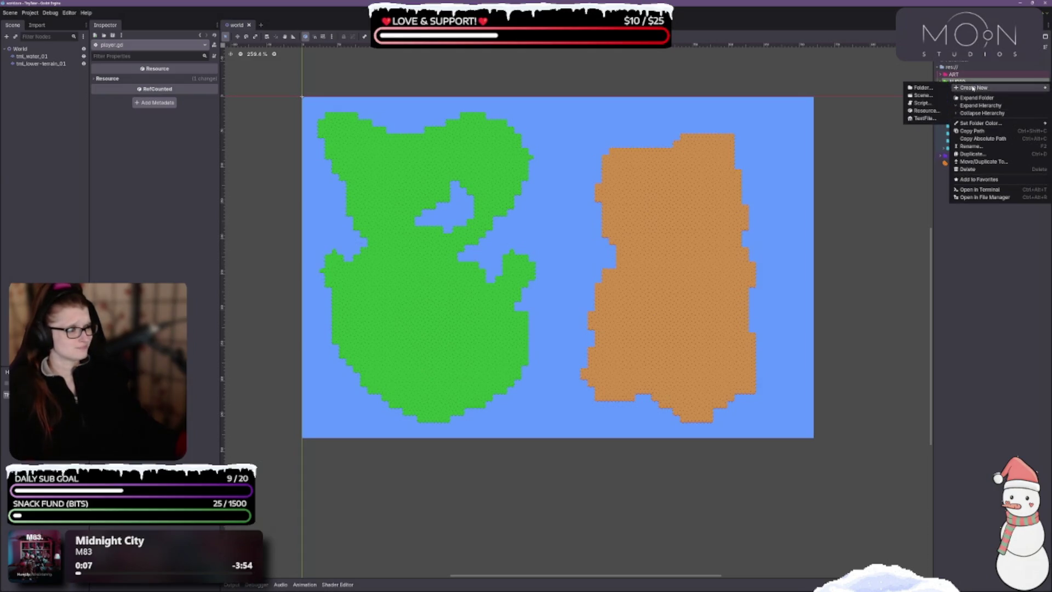
mouse_move(970, 128)
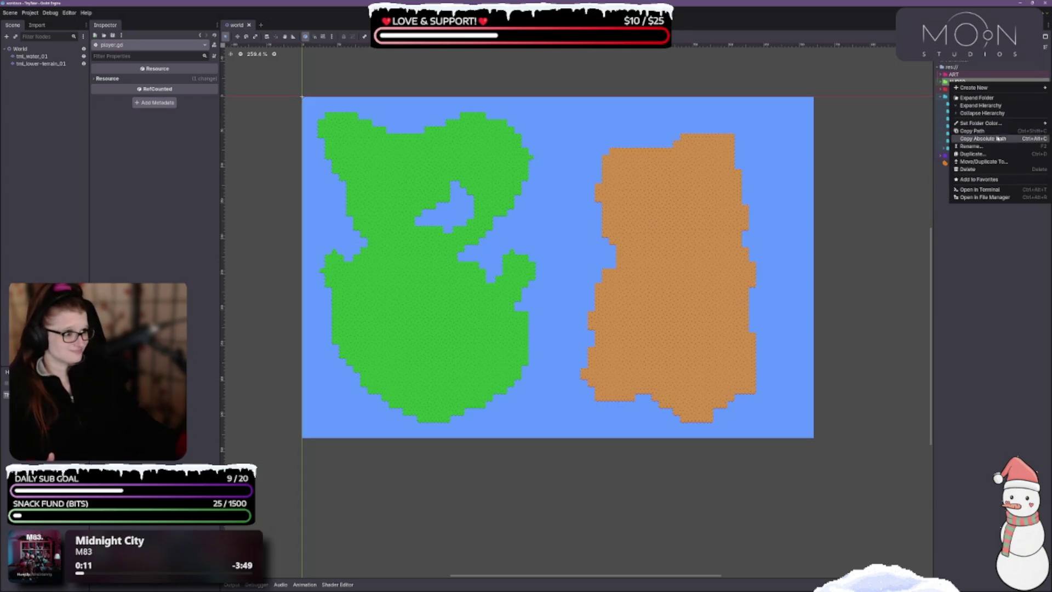
click(913, 141)
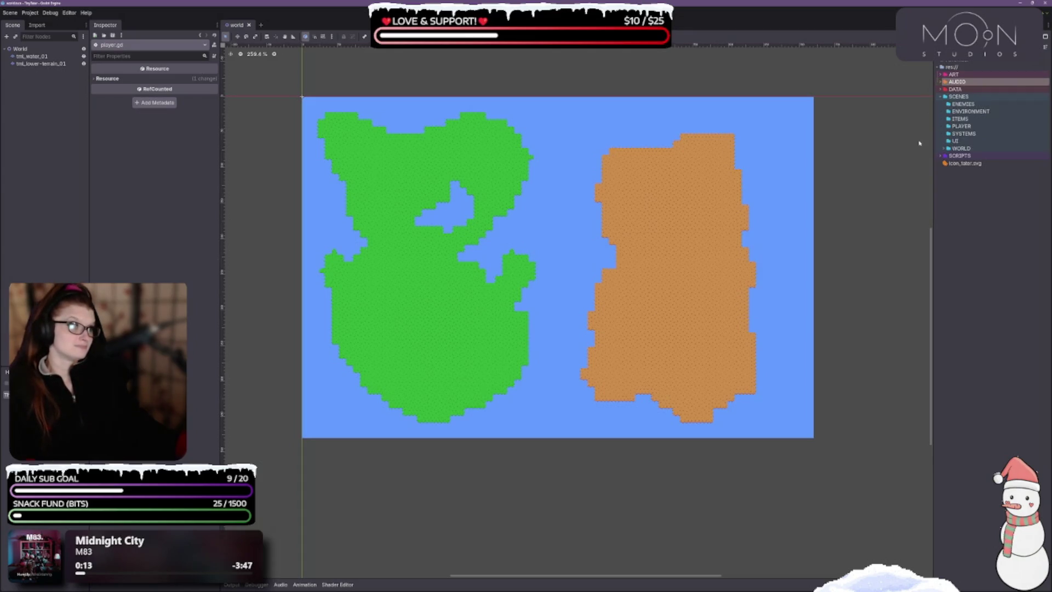
- Make the ART folder orange and the AUDIO folder teal
right_click(953, 75)
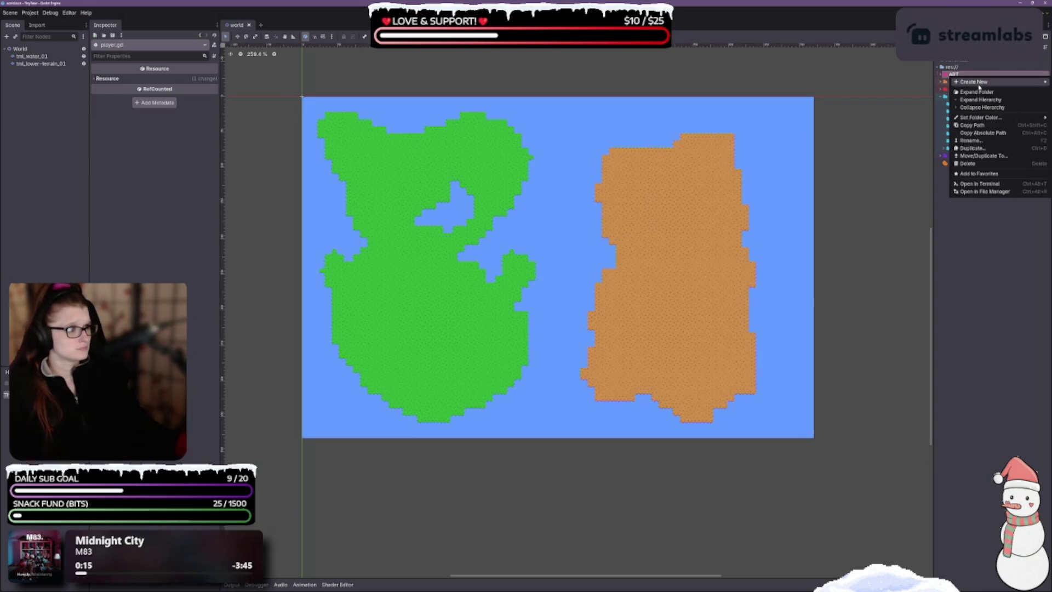
right_click(953, 74)
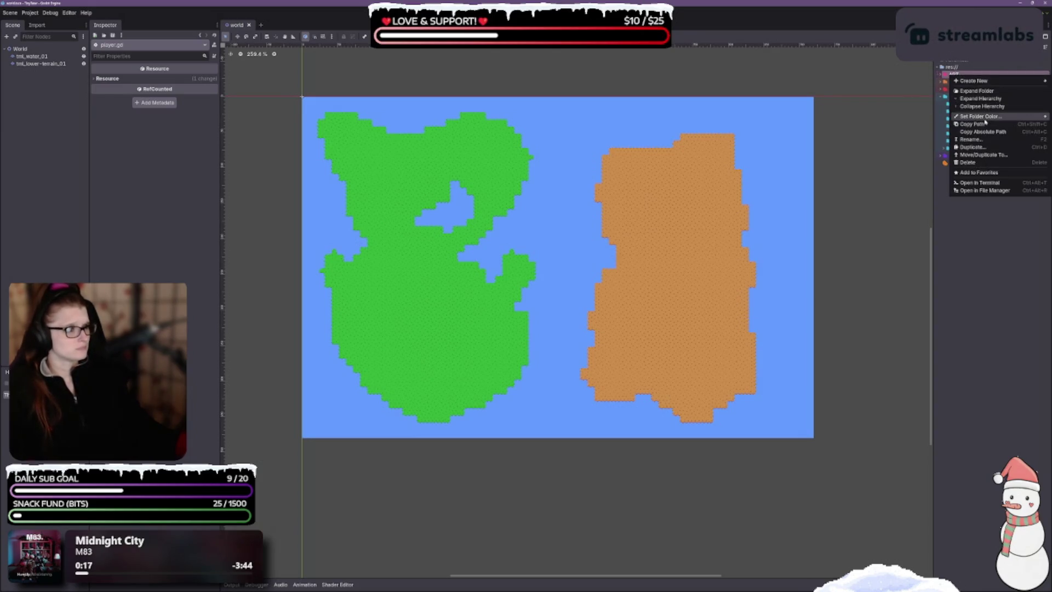
mouse_move(956, 118)
click(913, 134)
right_click(954, 82)
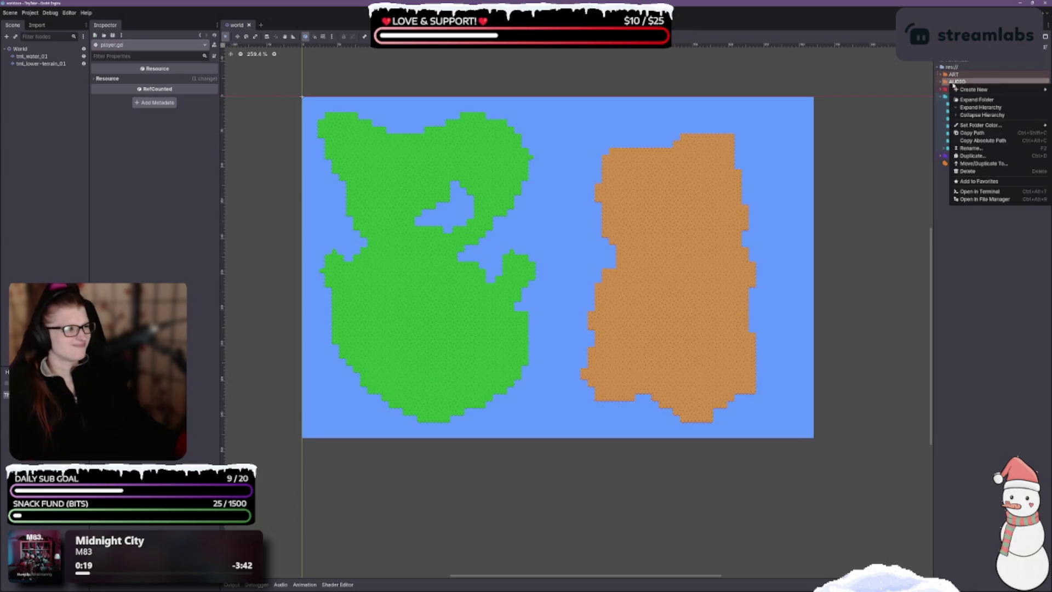
mouse_move(986, 126)
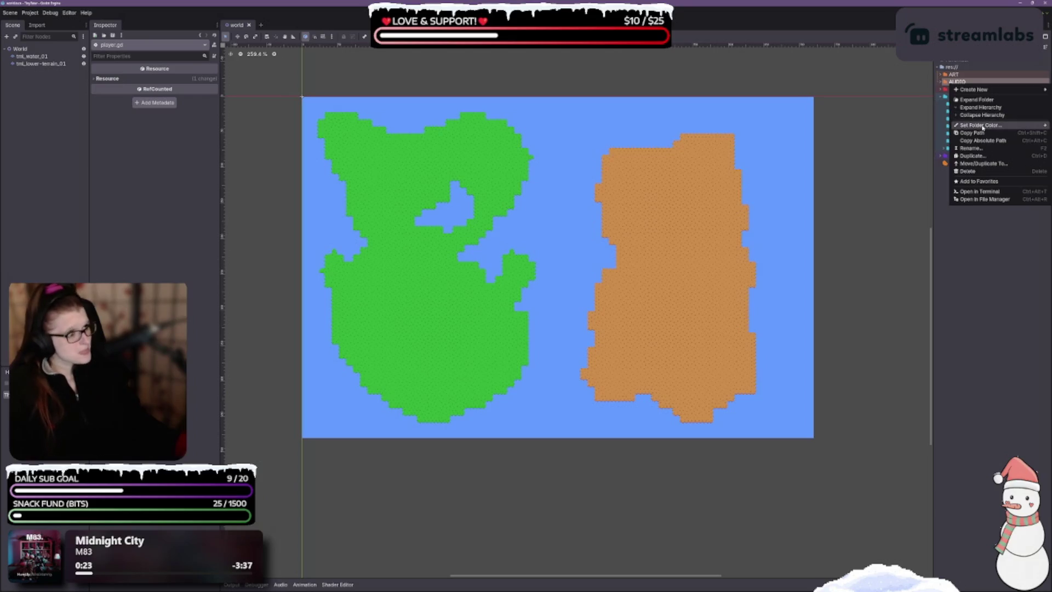
click(913, 167)
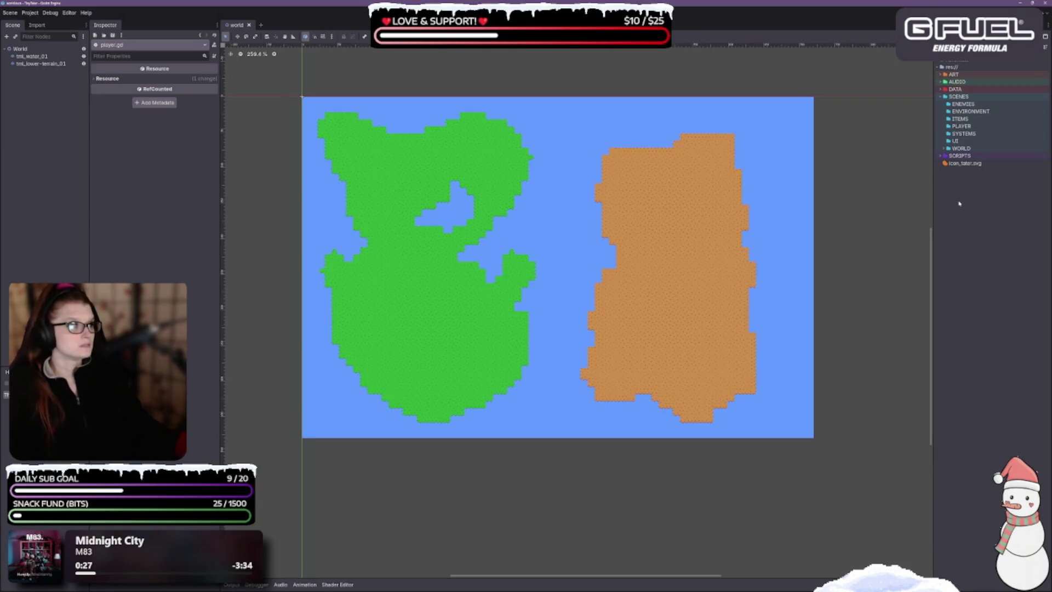
- Tint DATA pink and ART yellow, then collapse the SCENES folder
right_click(954, 89)
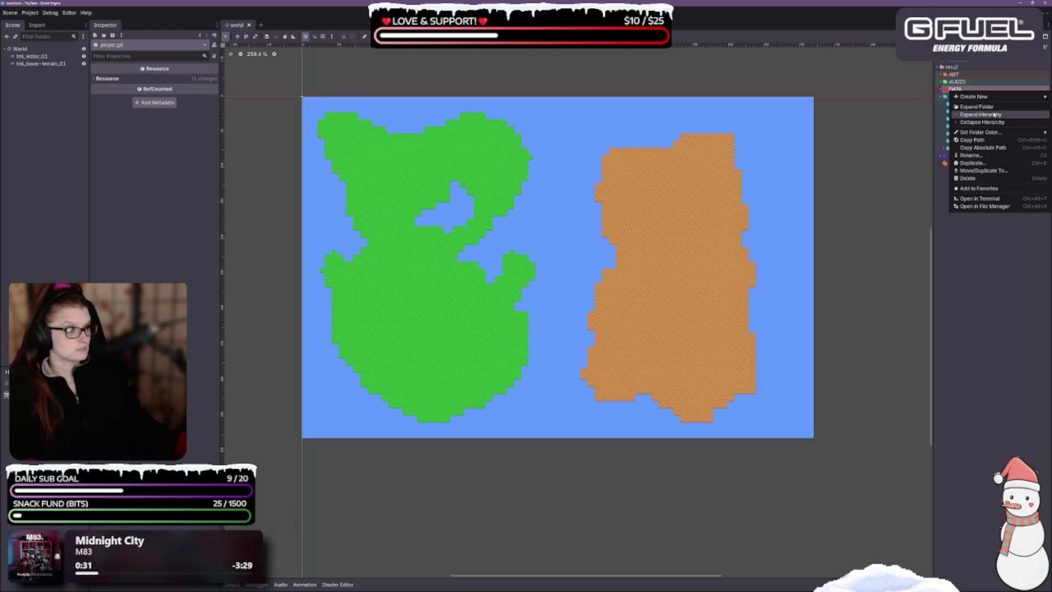
mouse_move(969, 133)
click(921, 196)
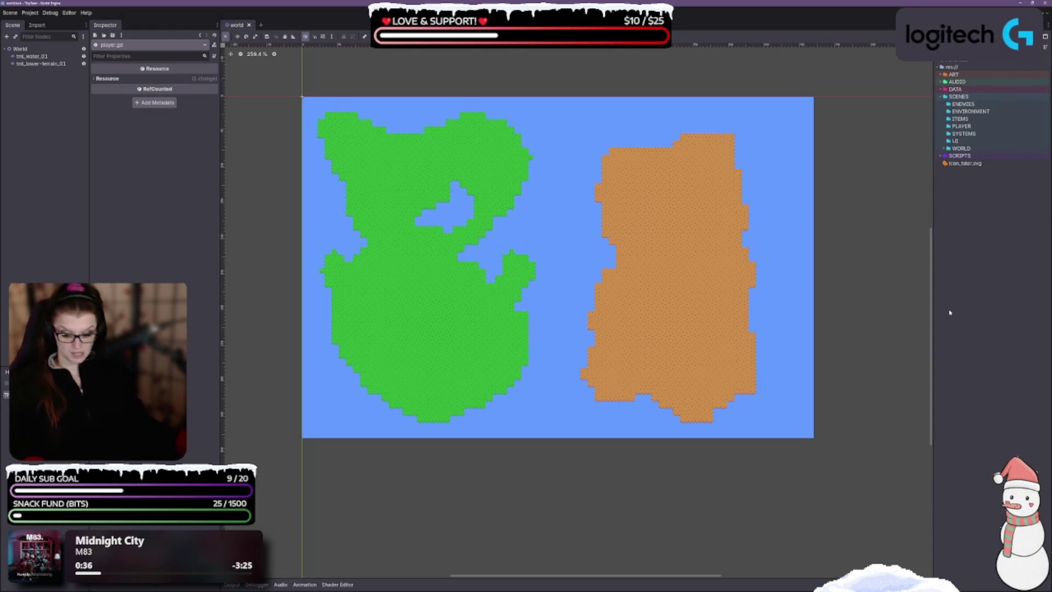
right_click(952, 76)
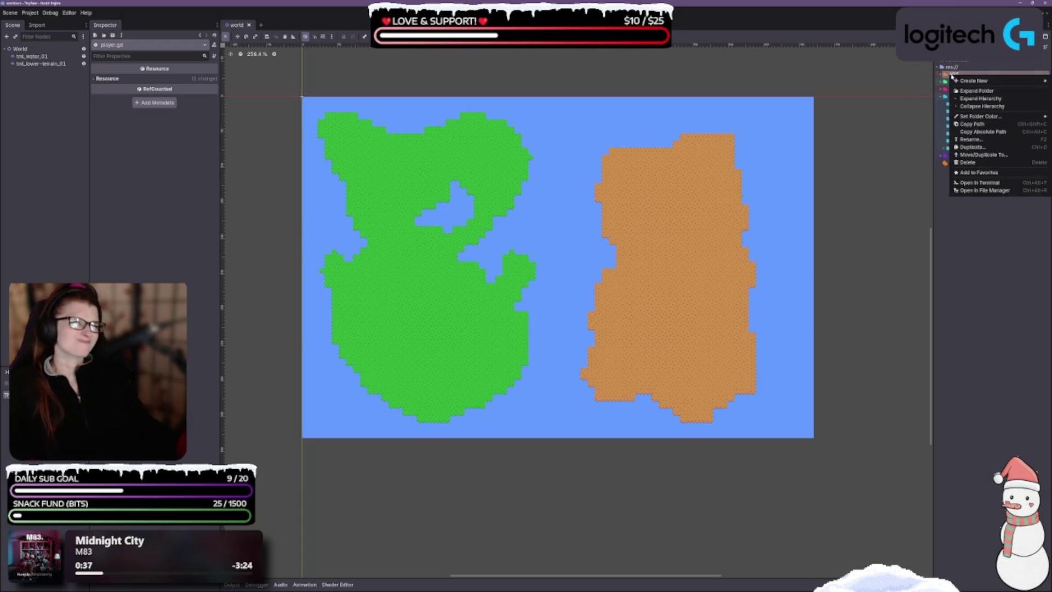
mouse_move(980, 116)
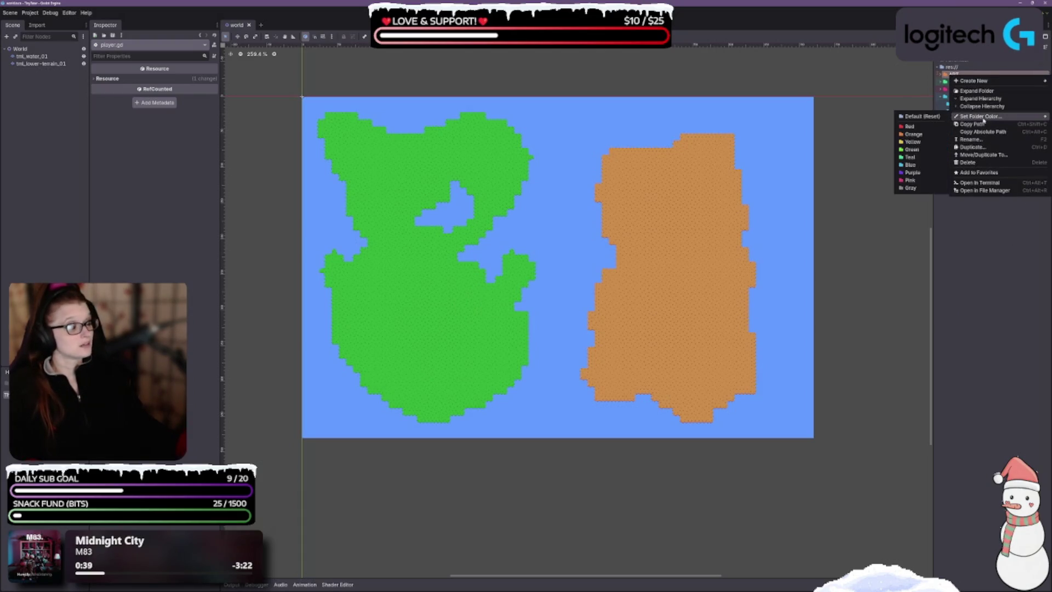
click(912, 141)
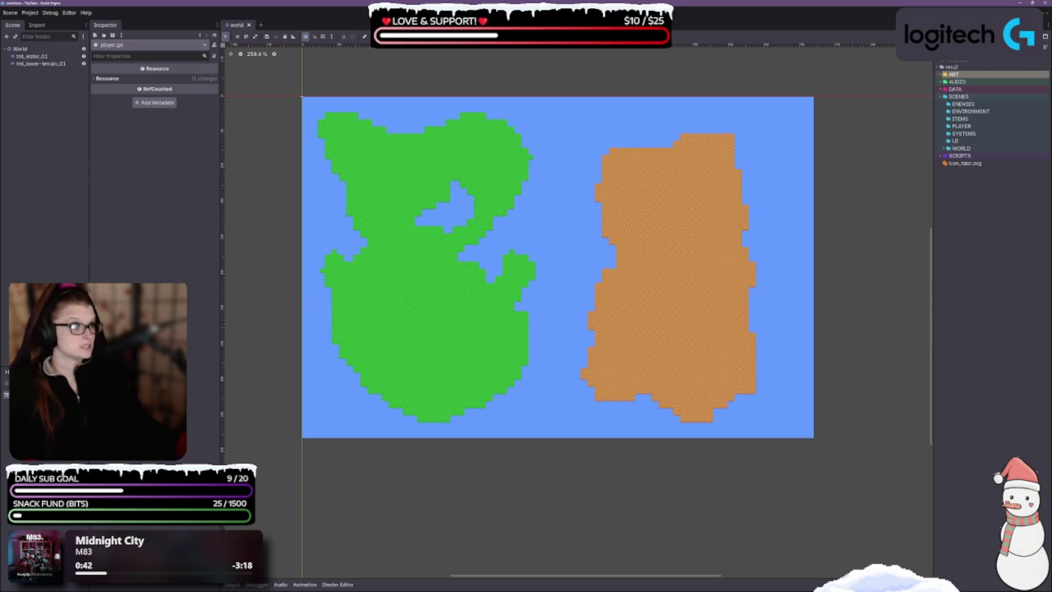
click(940, 96)
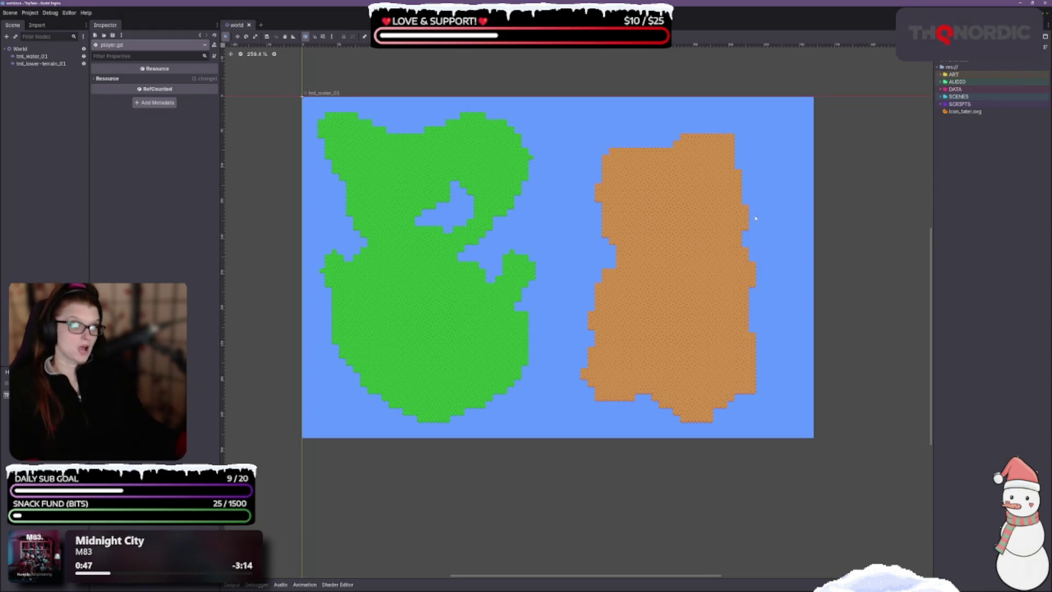
scroll(346, 175, right, 2)
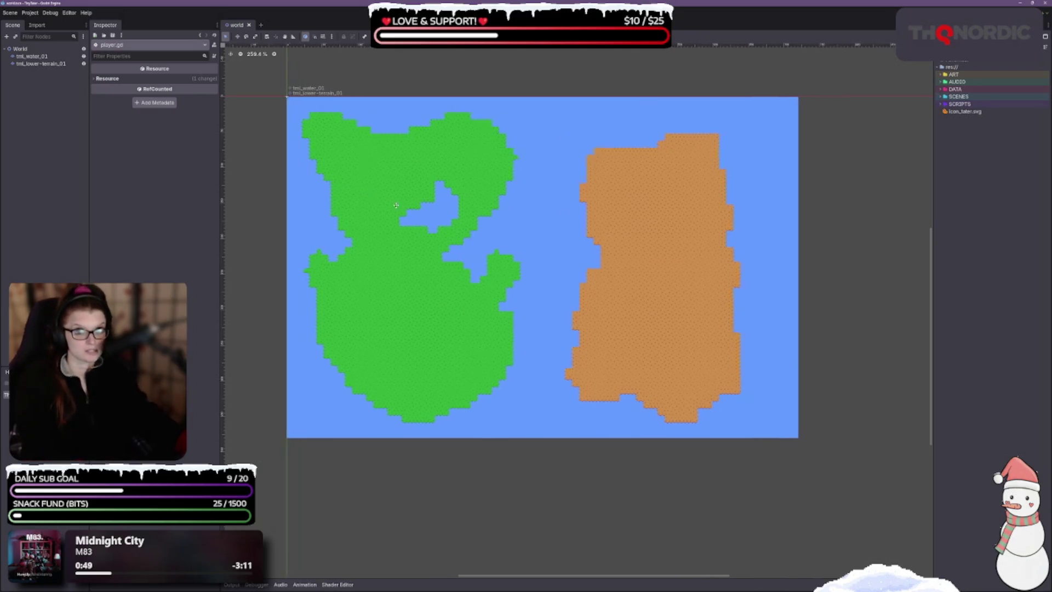
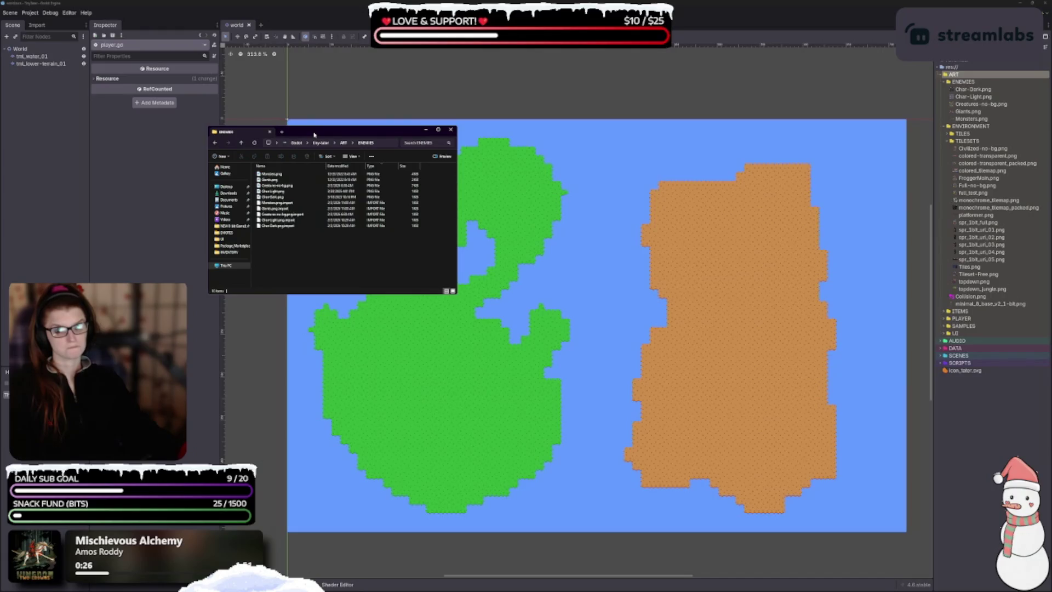
- Drag the ENEMIES File Explorer window aside to uncover the Monsters.png preview in Godot
drag(313, 134, 0, 137)
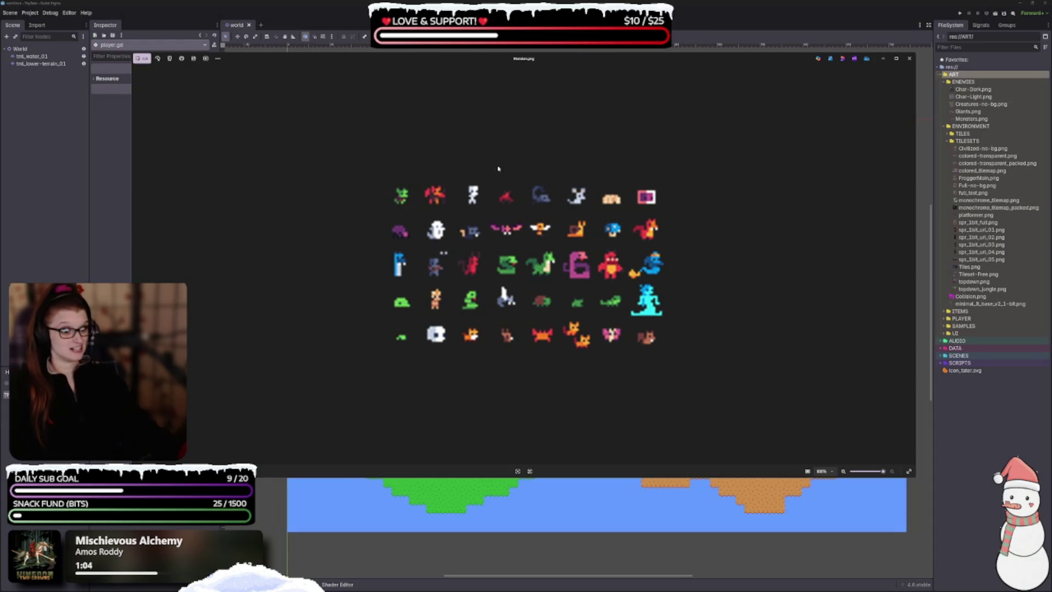
- Step back through Giants.png, Creatures-no-bg.png and Char-Light.png to Char-Dark.png, then close the preview
drag(521, 61, 523, 57)
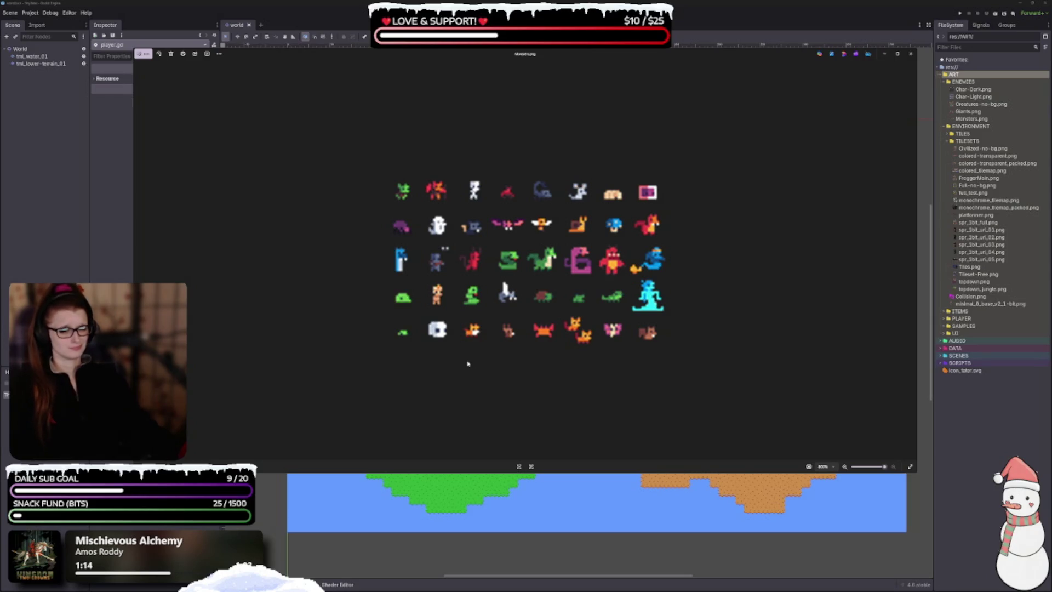
key(Left)
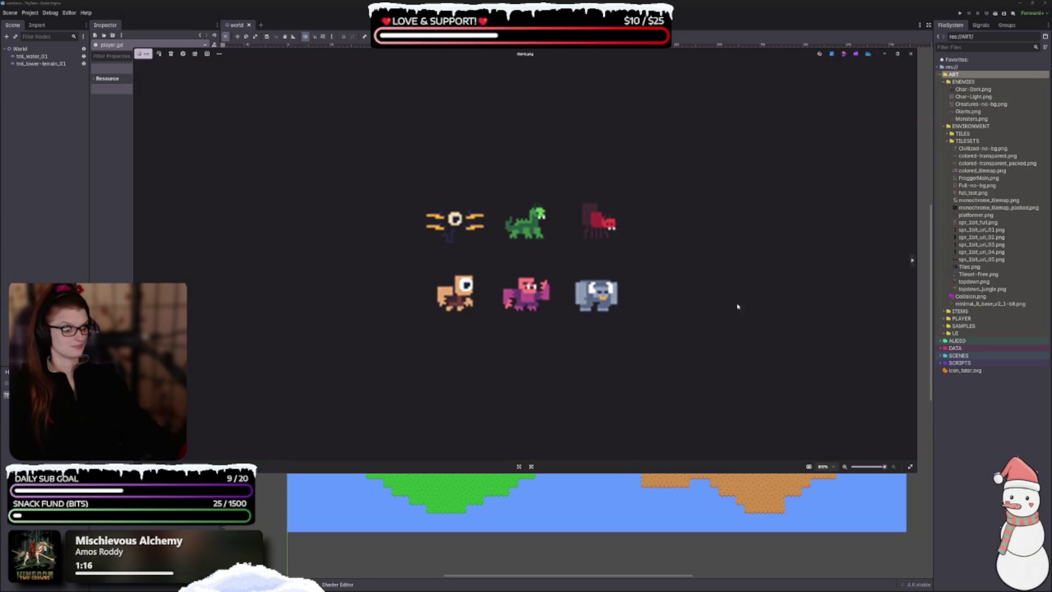
key(Left)
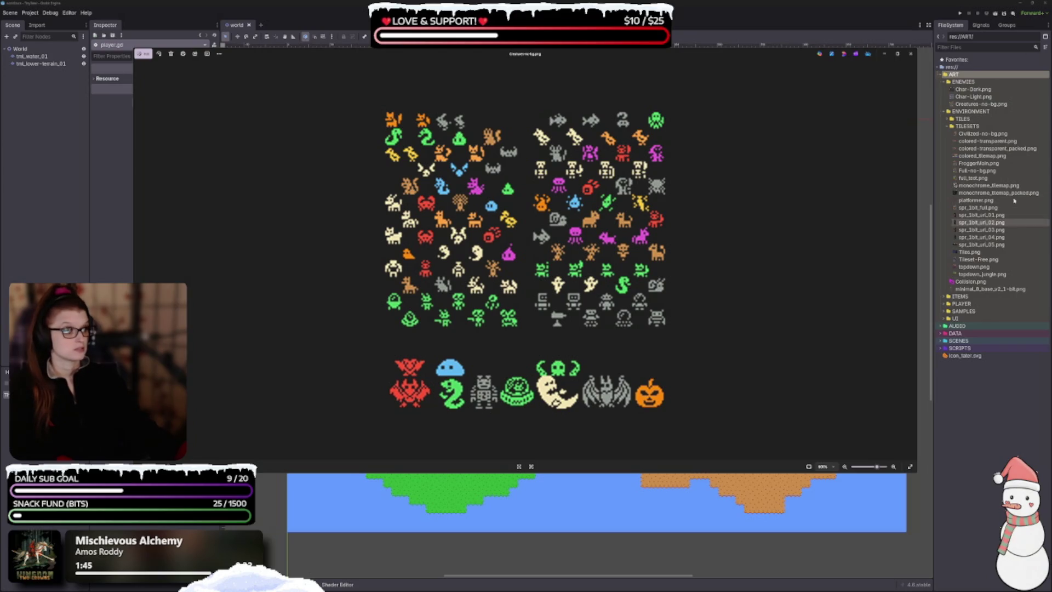
key(Left)
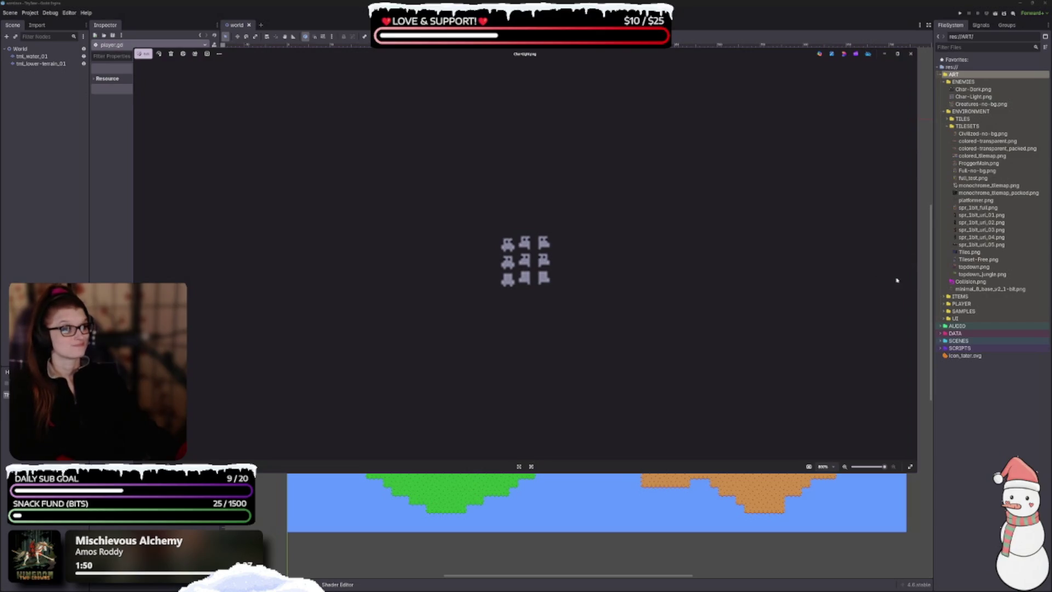
key(Left)
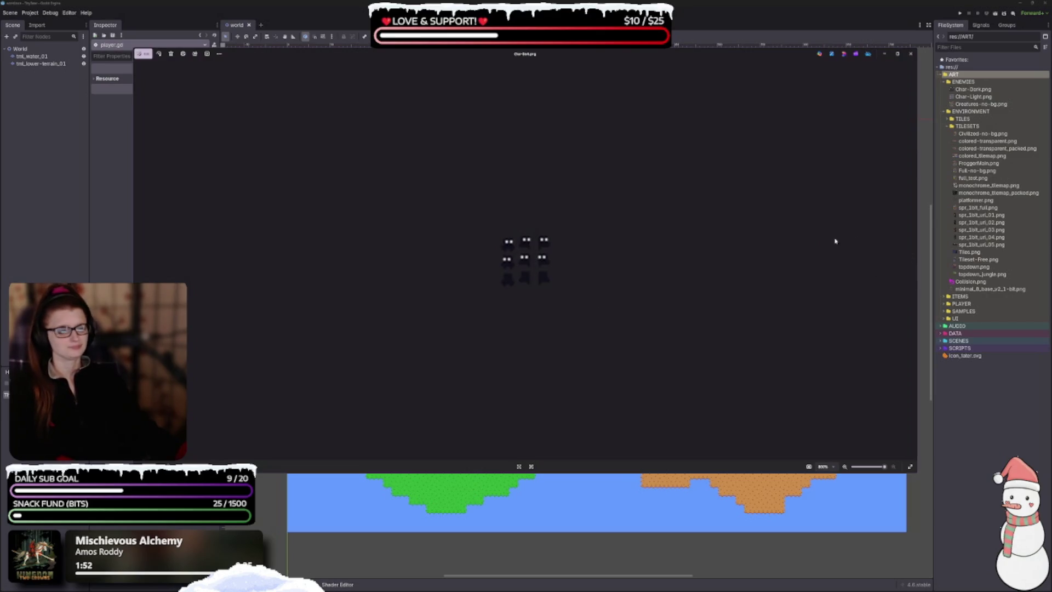
click(910, 54)
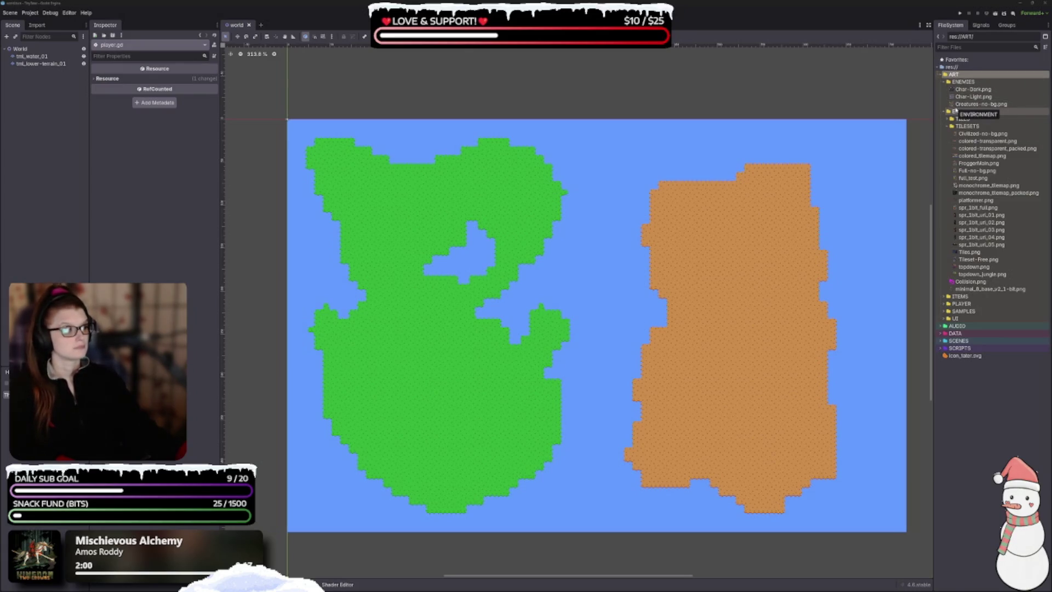
- Expand the PLAYER folder and zoom into the Chars.png wizard sprite sheet preview
click(945, 303)
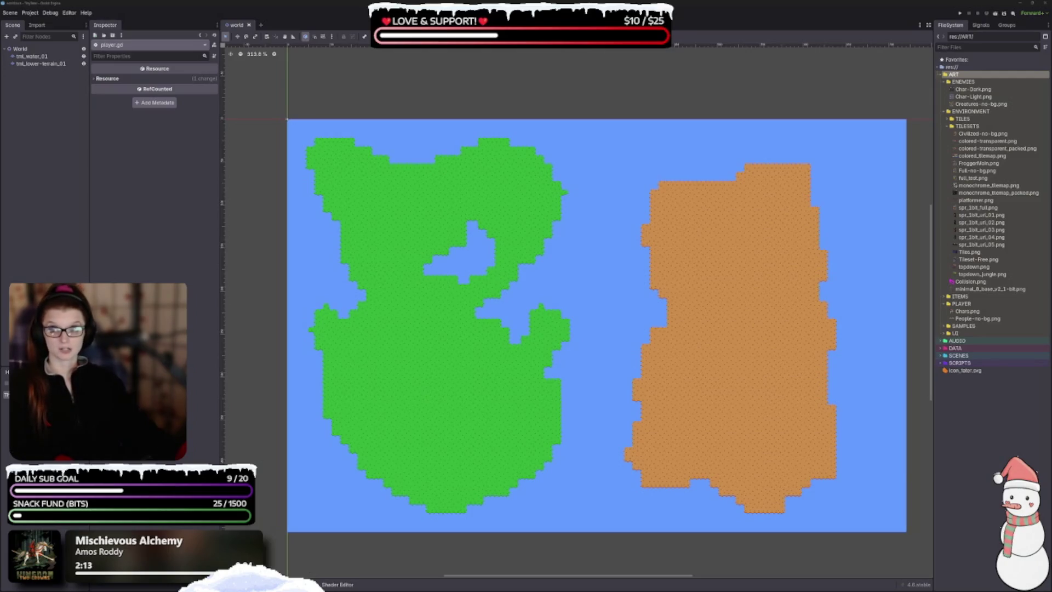
scroll(524, 293, up, 3)
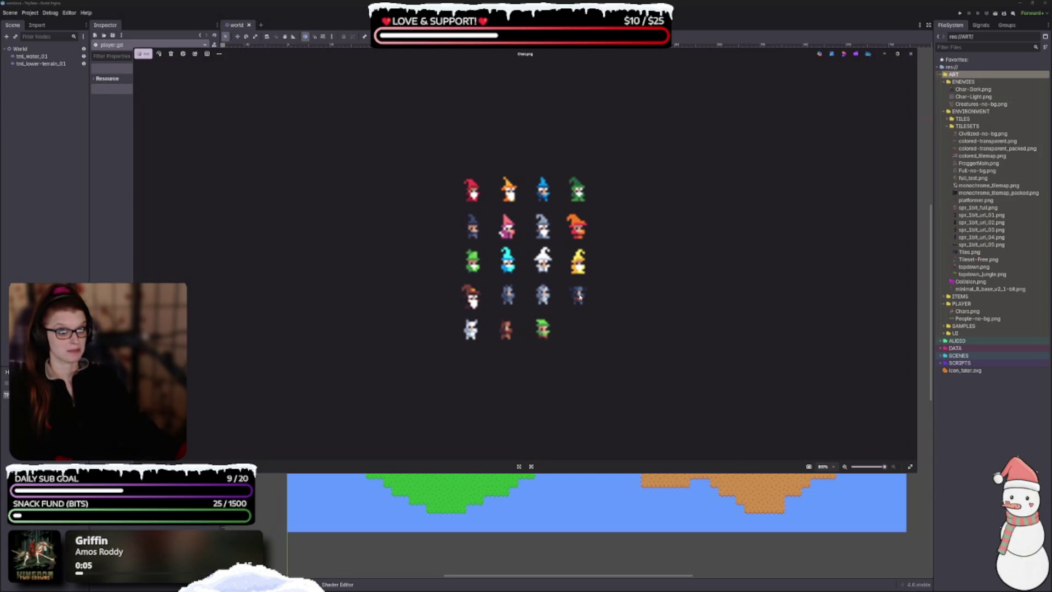
- Advance to the People-no-bg.png sheet, zoom out to view it, then close the preview
click(911, 266)
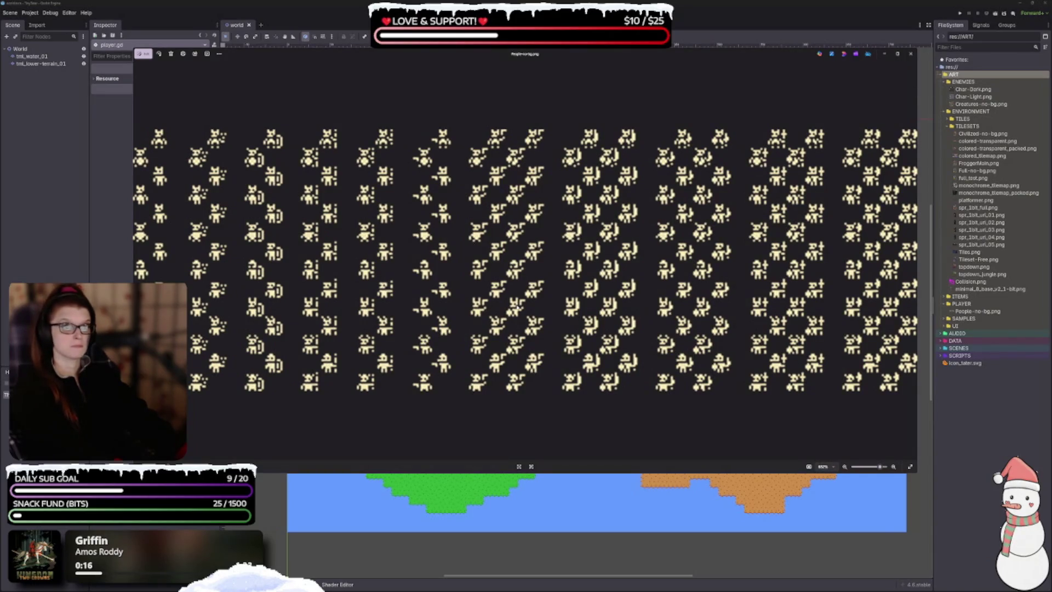
scroll(521, 343, down, 5)
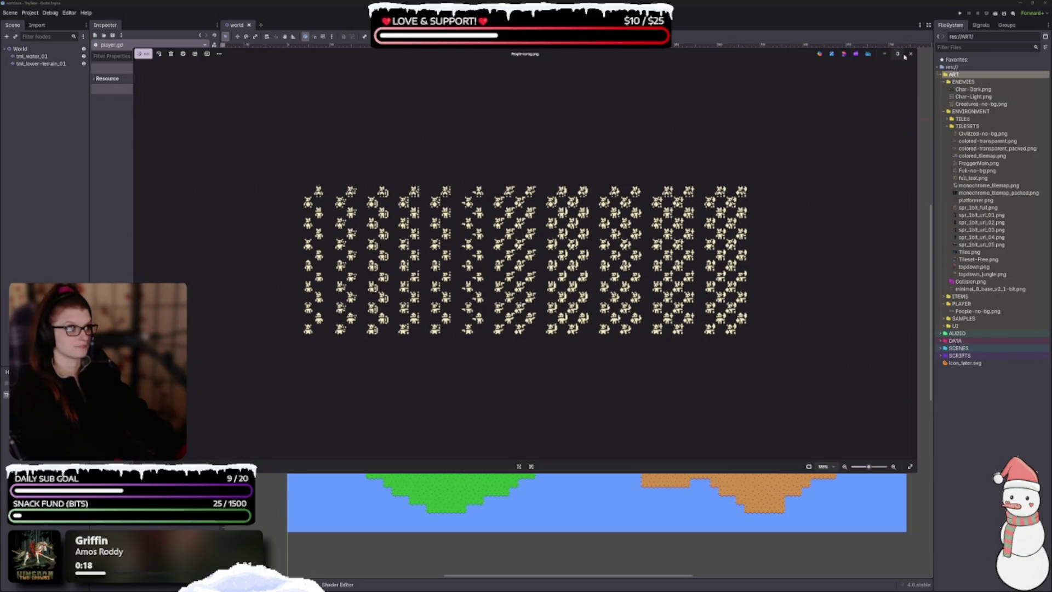
click(910, 54)
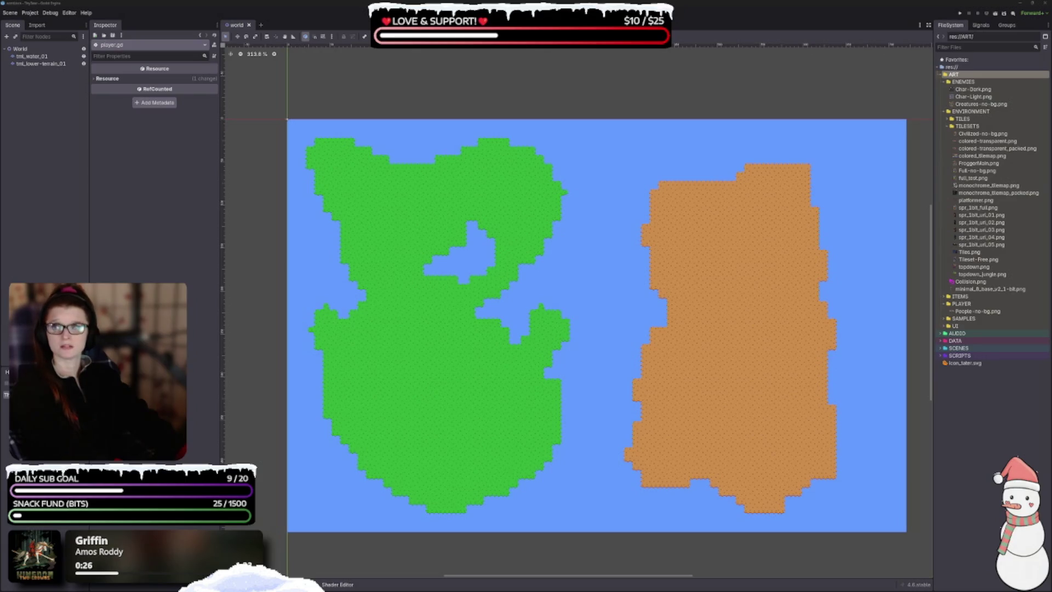
- Preview Creatures-no-bg.png and Char-Light.png, then delete Char-Dark.png and Char-Light.png and confirm
double_click(981, 103)
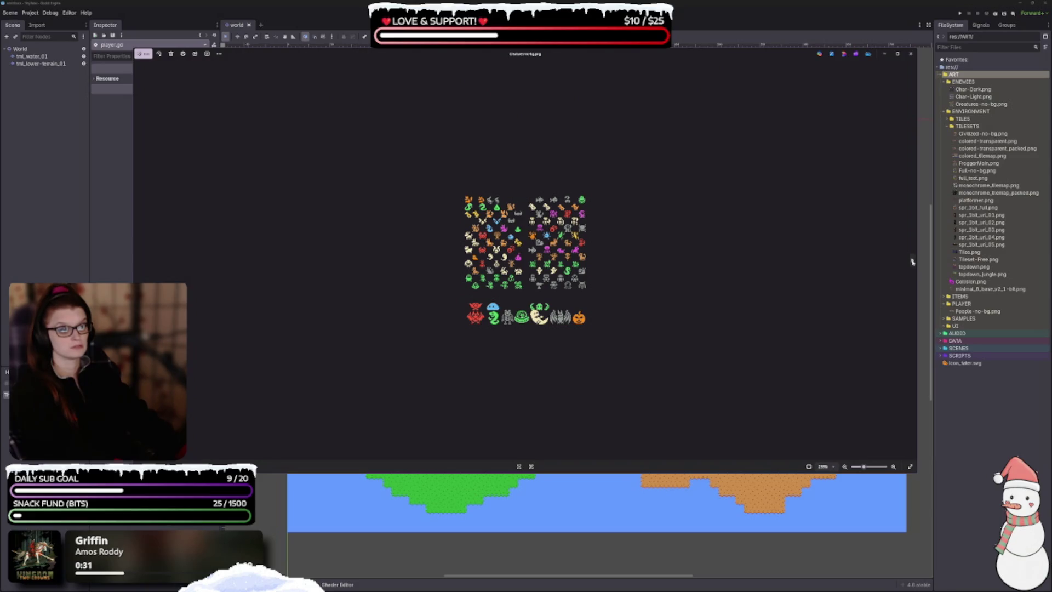
key(Up)
key(Up)
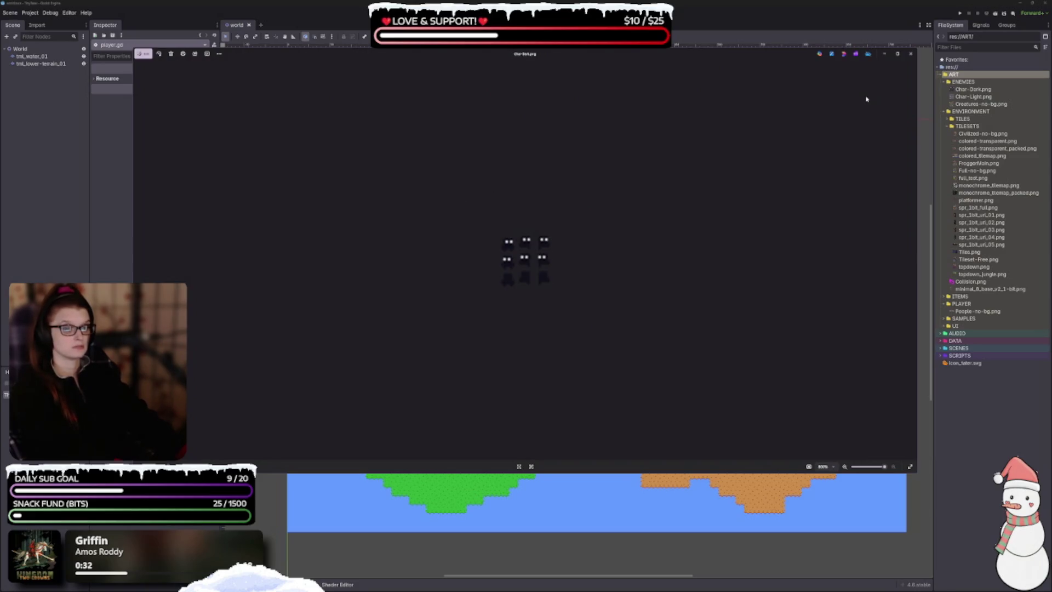
click(911, 54)
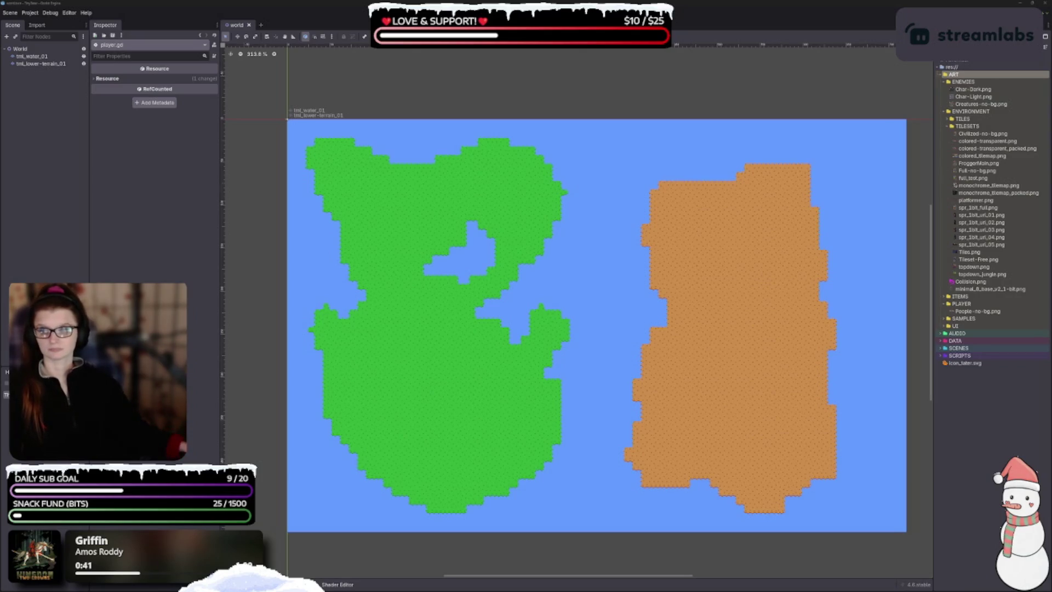
key(Delete)
key(Return)
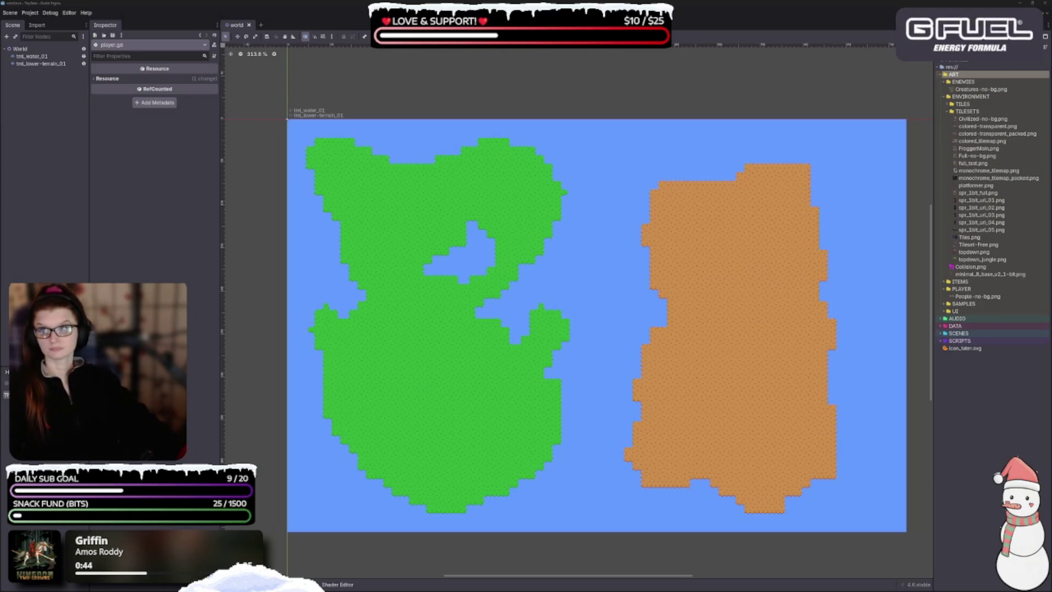
- Check the Creatures-no-bg.png enemy sheet in the preview, then close it
double_click(981, 89)
scroll(425, 285, down, 5)
click(41, 256)
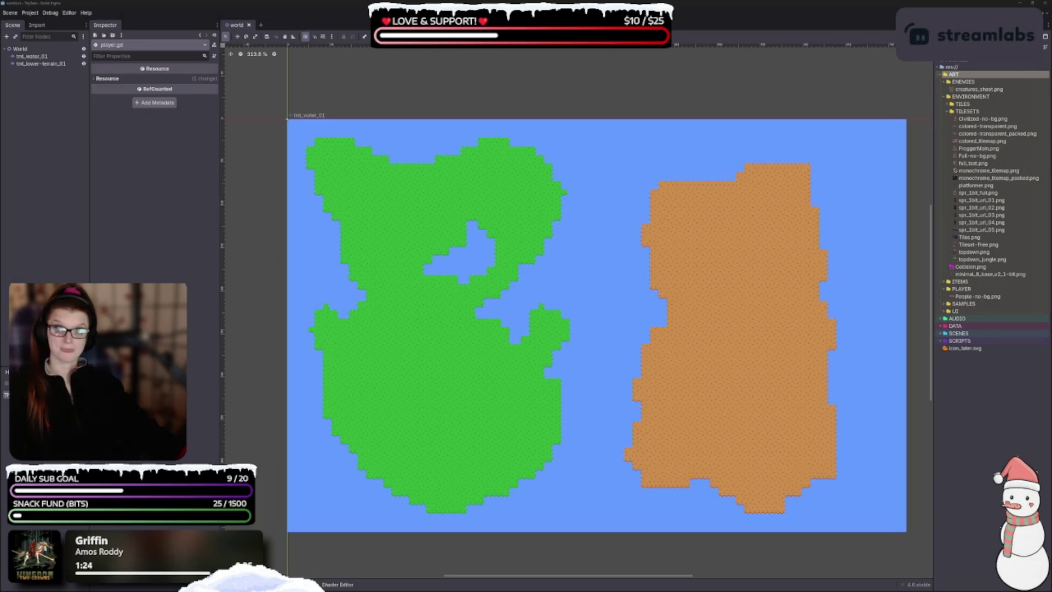
scroll(525, 264, up, 5)
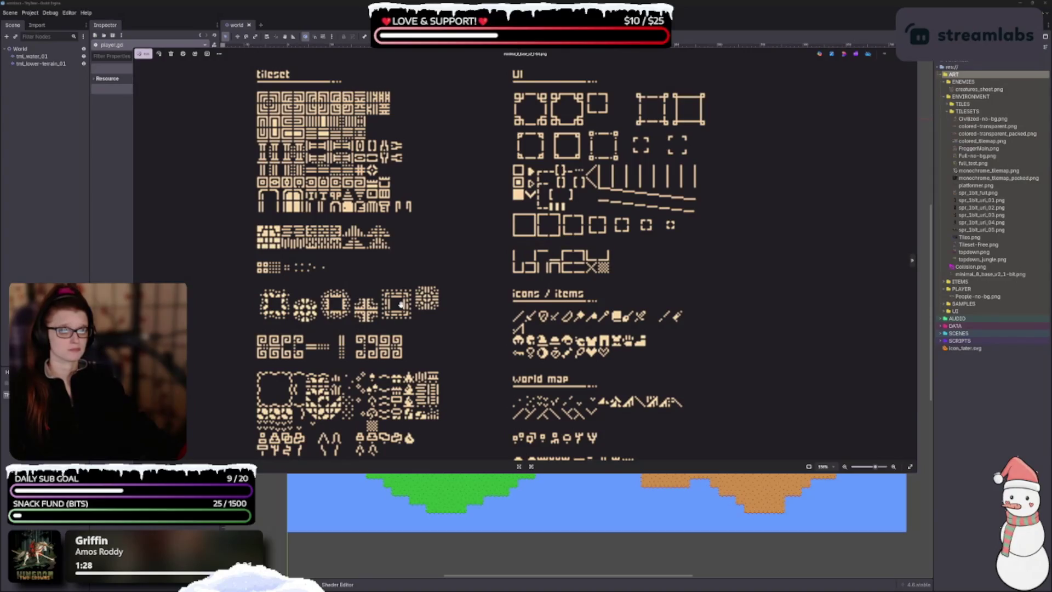
- Preview the magenta Collision.png image from TILESETS, then close it
scroll(416, 340, down, 5)
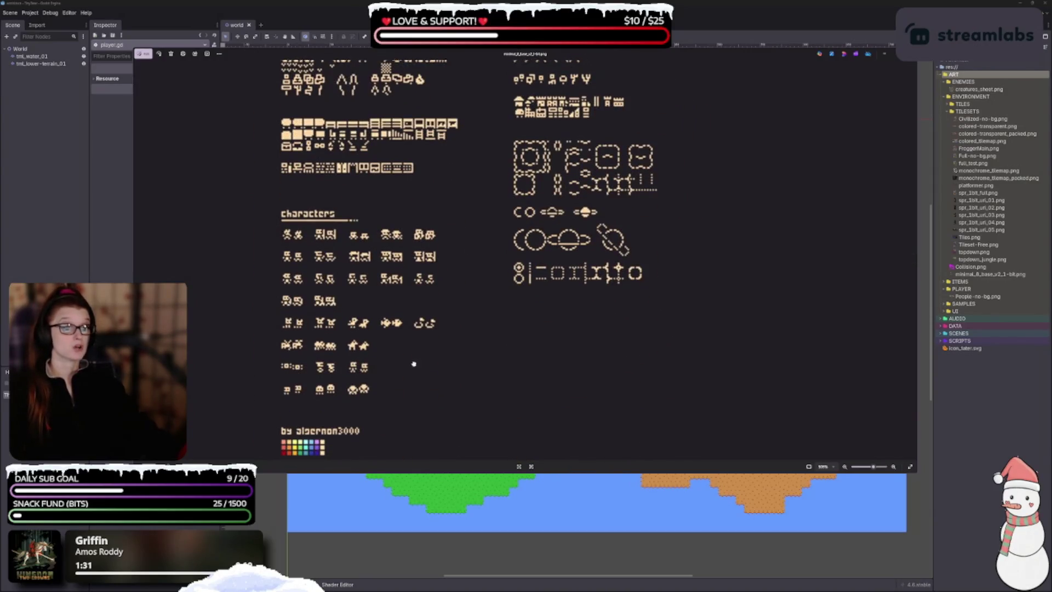
scroll(413, 363, down, 2)
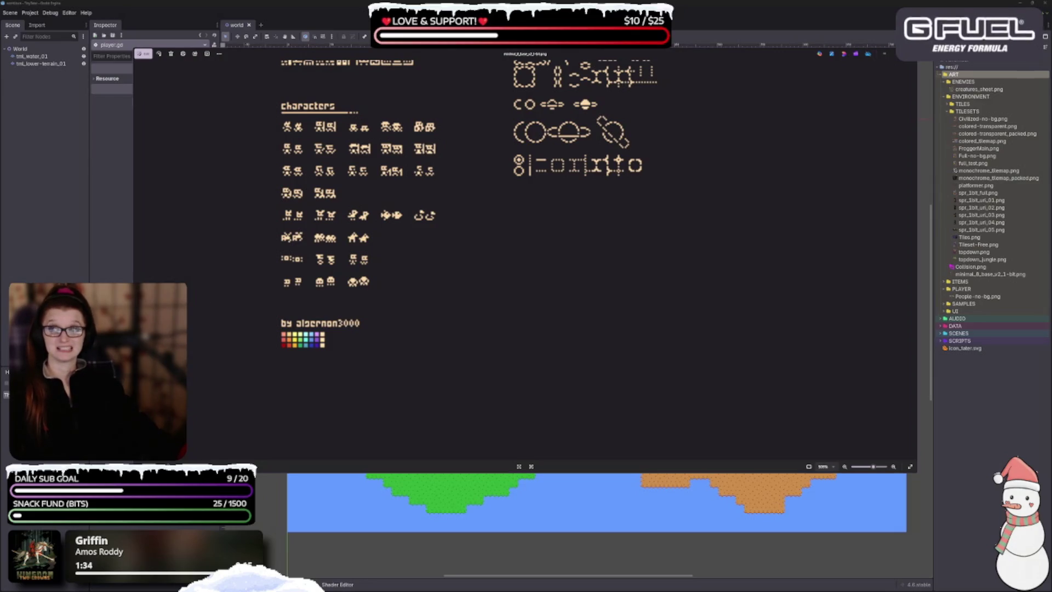
double_click(971, 266)
scroll(530, 329, up, 3)
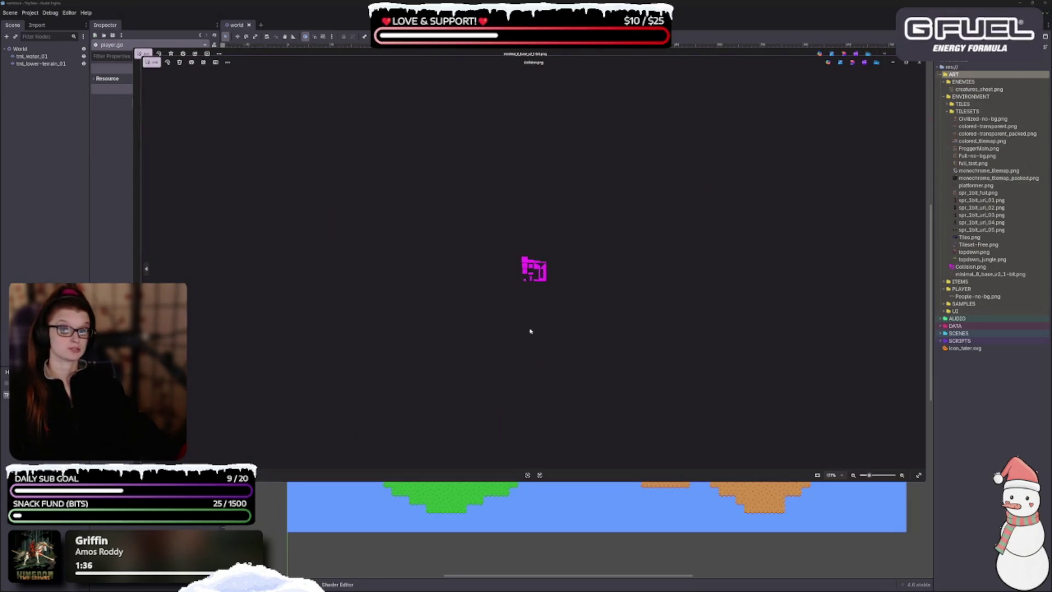
key(ctrl+w)
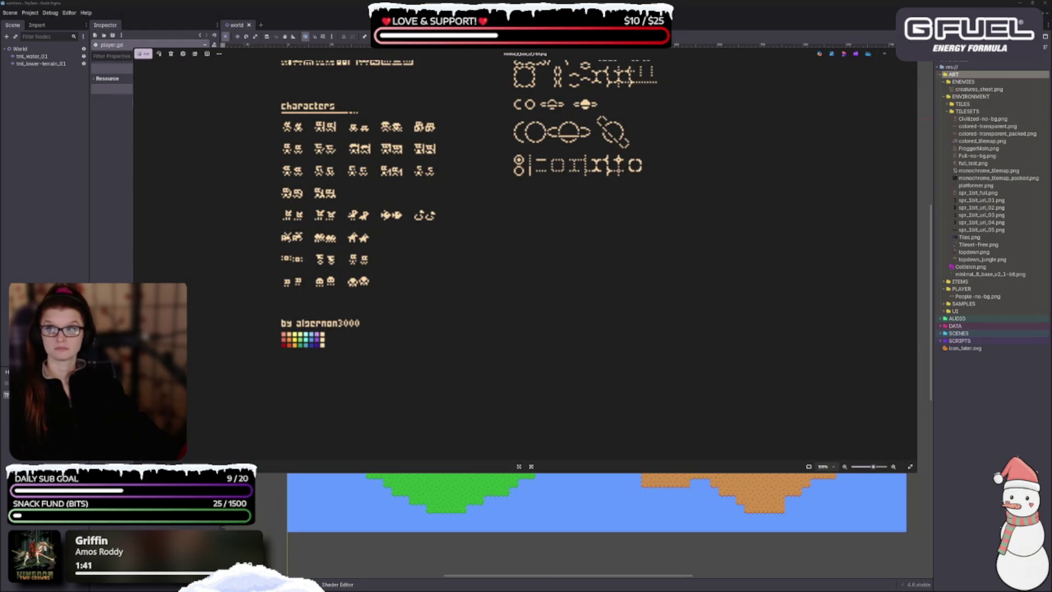
- Open topdown_jungle.png and cycle forward through the tilesets past the blue Tiles.png sheet
scroll(416, 170, down, 2)
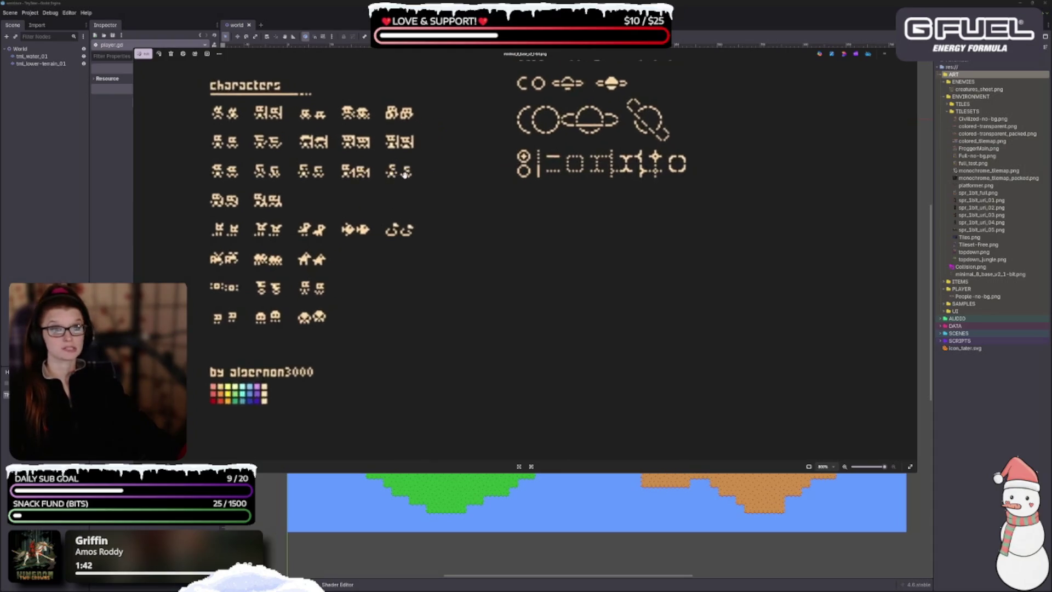
double_click(982, 259)
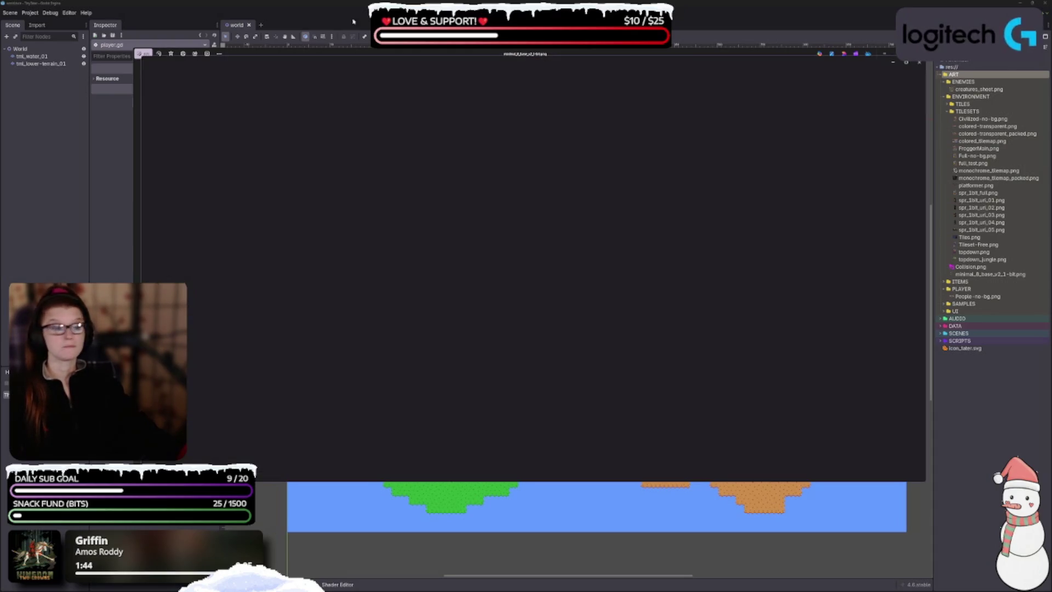
scroll(549, 283, up, 2)
scroll(517, 287, up, 2)
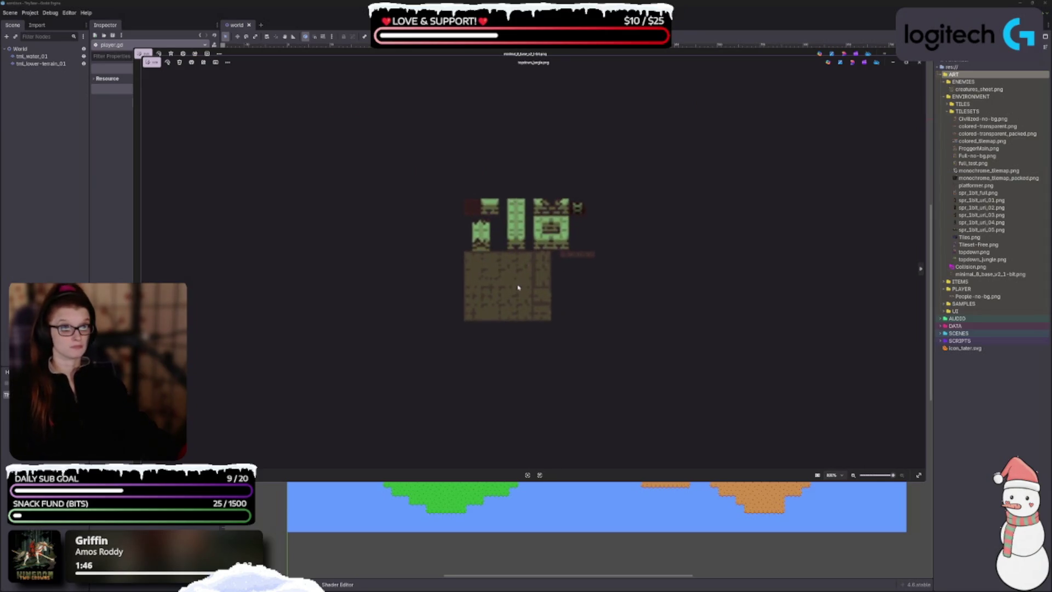
click(921, 269)
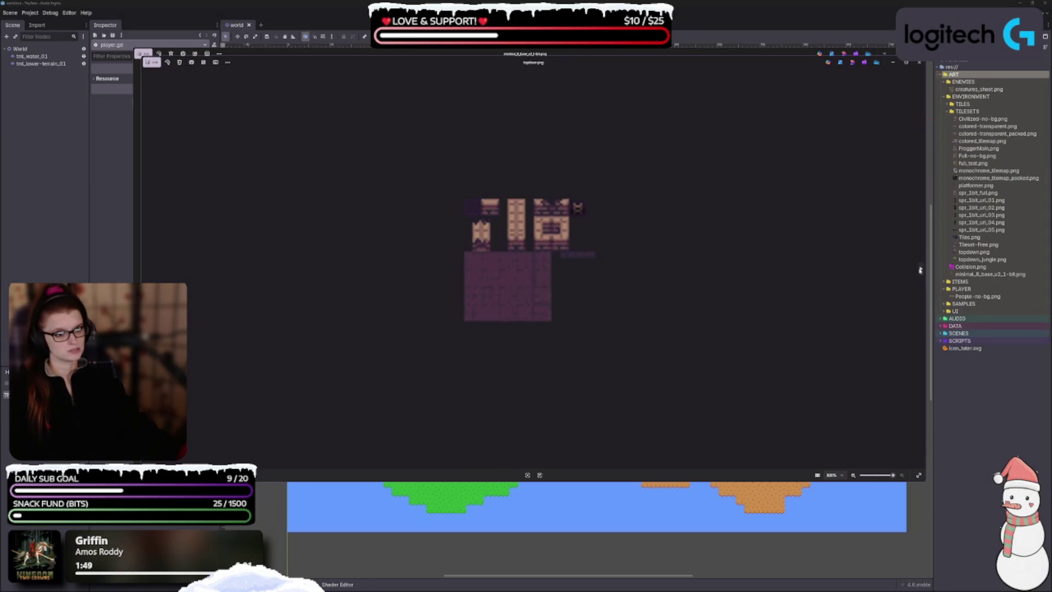
click(921, 269)
click(921, 269)
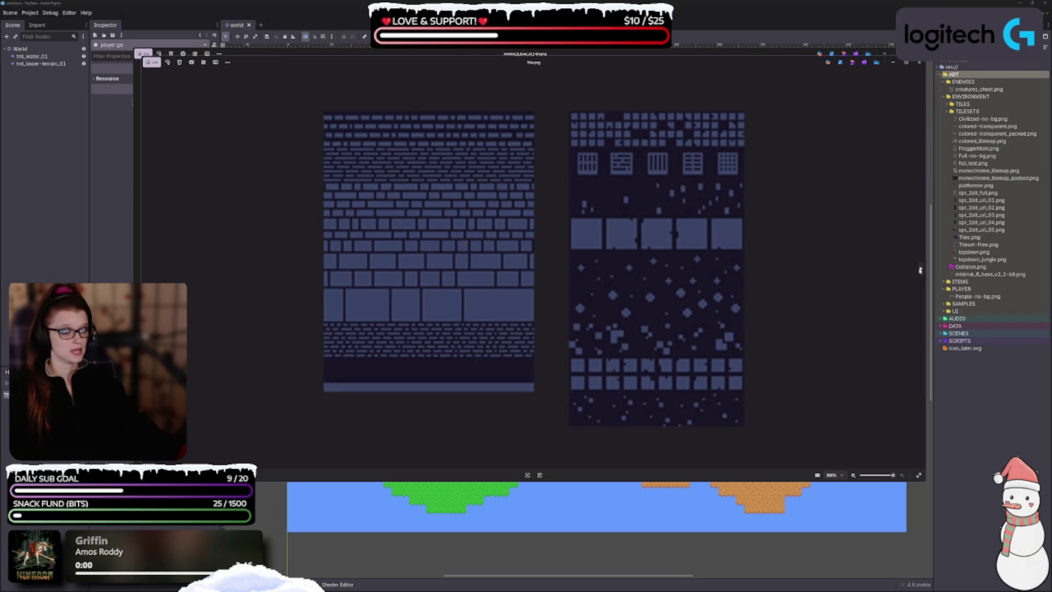
click(921, 269)
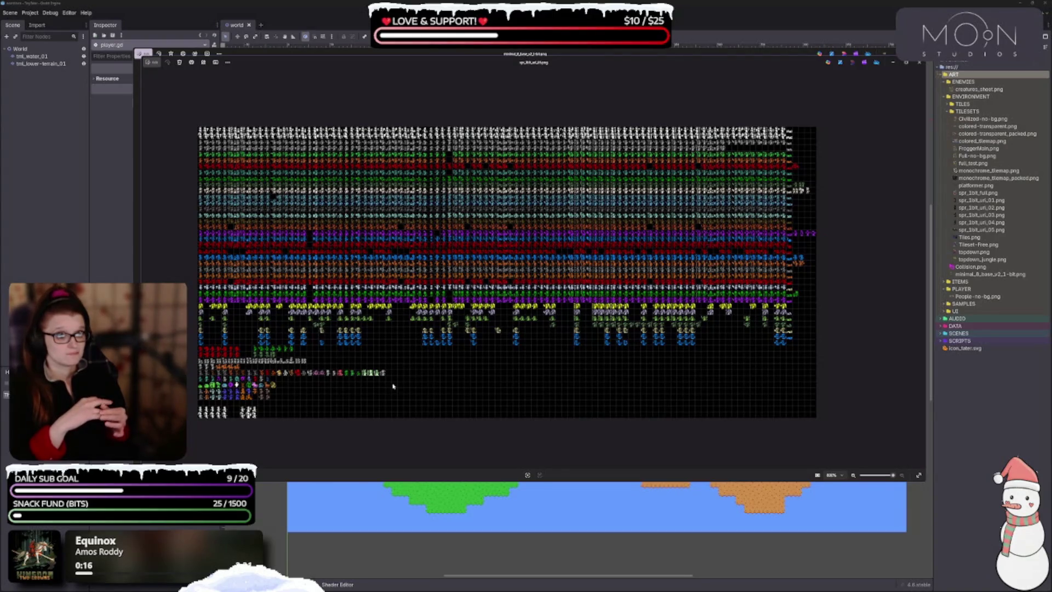
- Enlarge the multicoloured character sheet full-screen, zoom and pan across its rows, then close it
double_click(510, 71)
scroll(482, 399, up, 4)
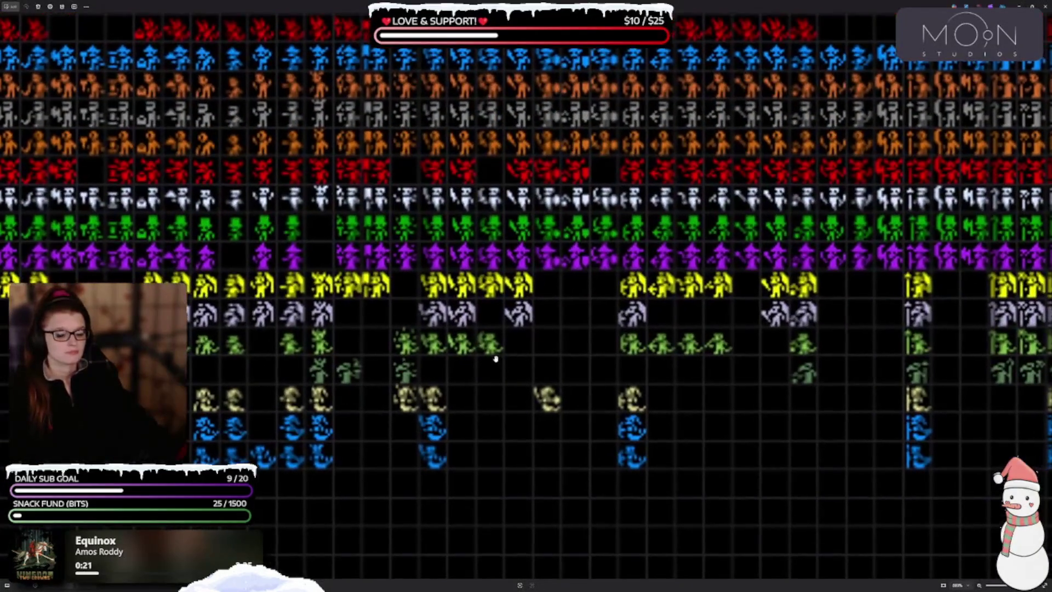
scroll(495, 359, down, 10)
scroll(361, 472, down, 5)
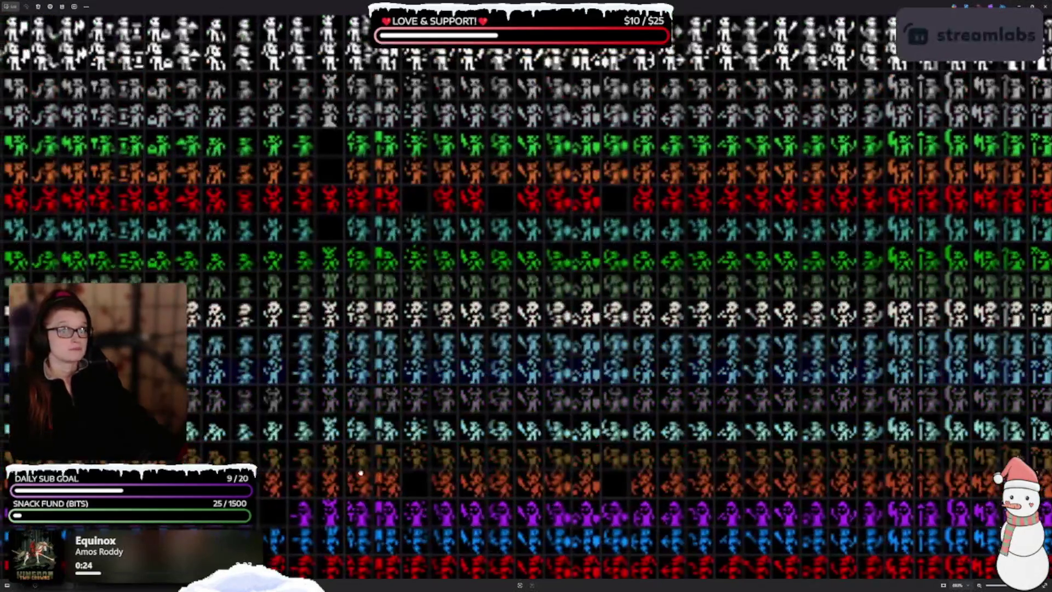
scroll(301, 413, right, 5)
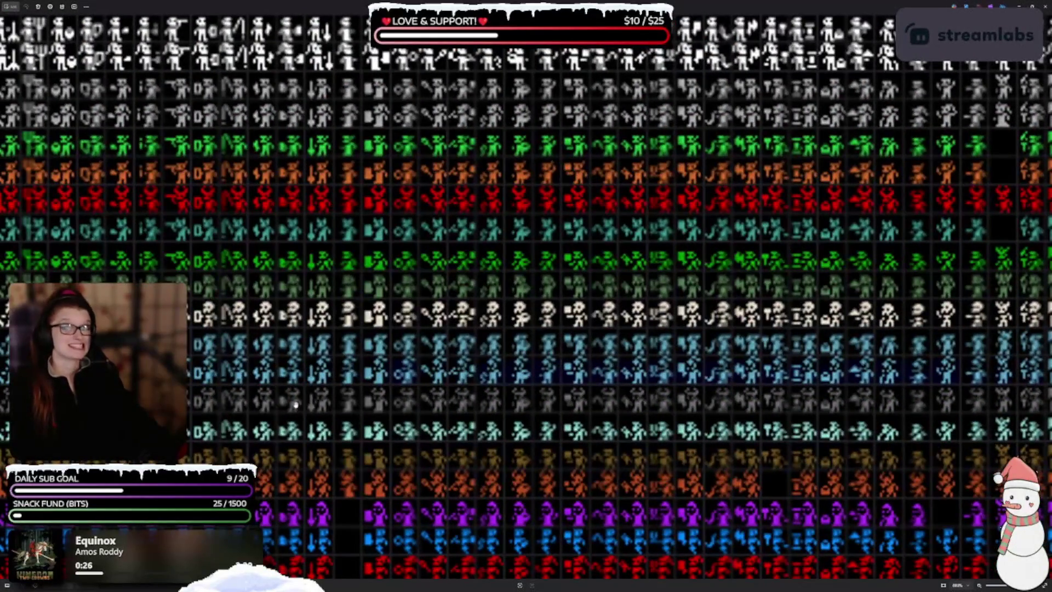
scroll(296, 405, left, 3)
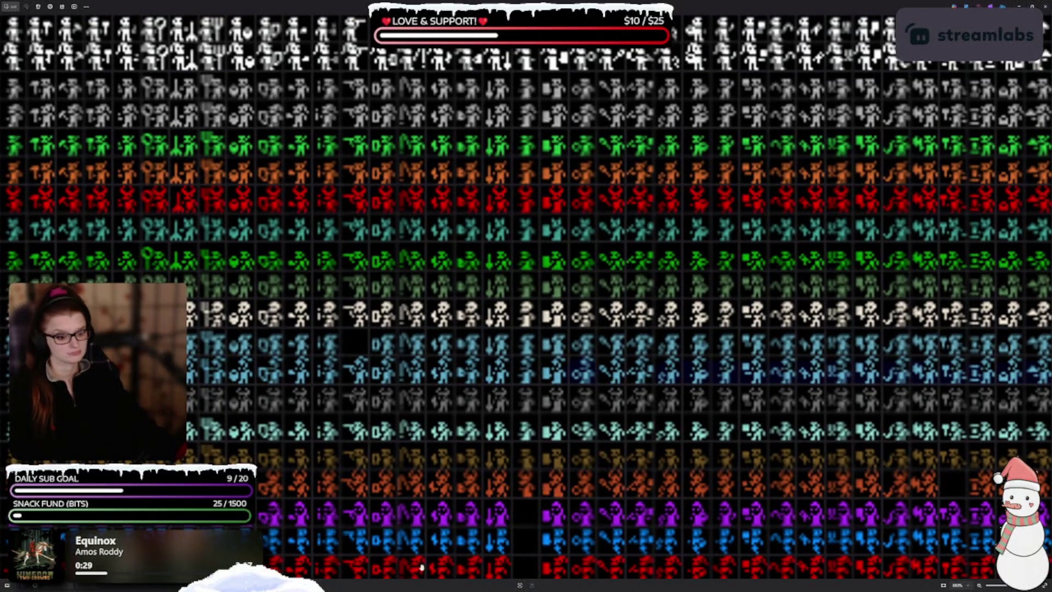
scroll(406, 540, down, 5)
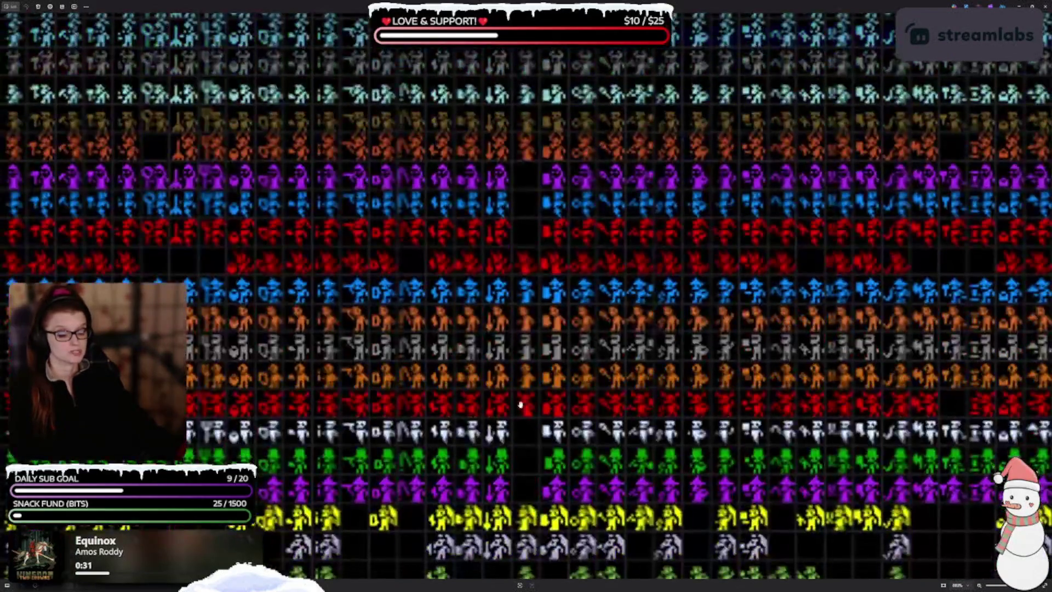
scroll(521, 404, down, 3)
scroll(250, 351, down, 2)
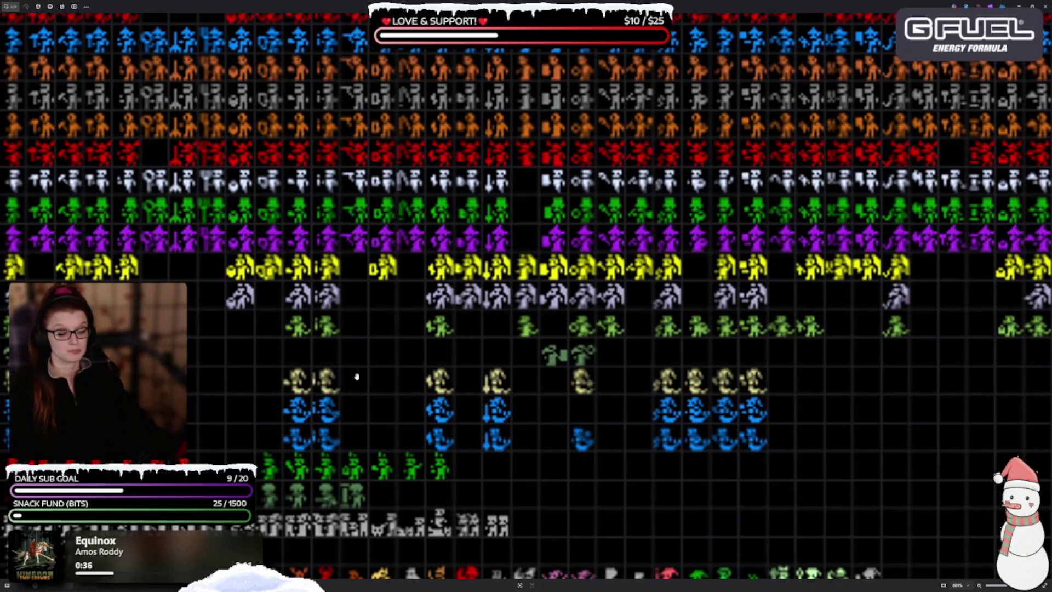
scroll(357, 377, down, 2)
scroll(585, 415, up, 10)
scroll(585, 415, up, 5)
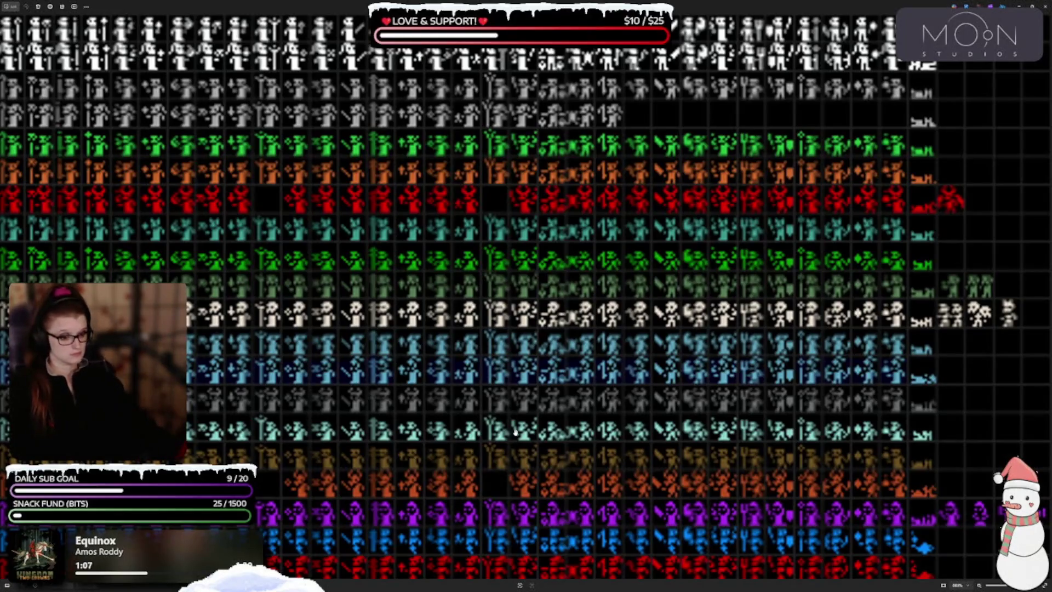
scroll(486, 375, down, 3)
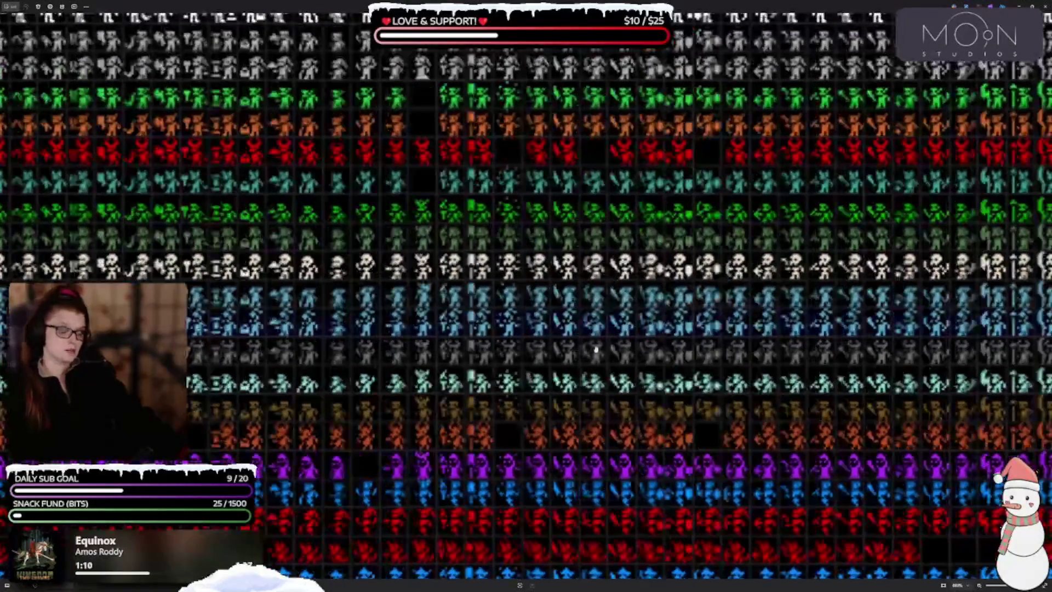
scroll(452, 283, down, 3)
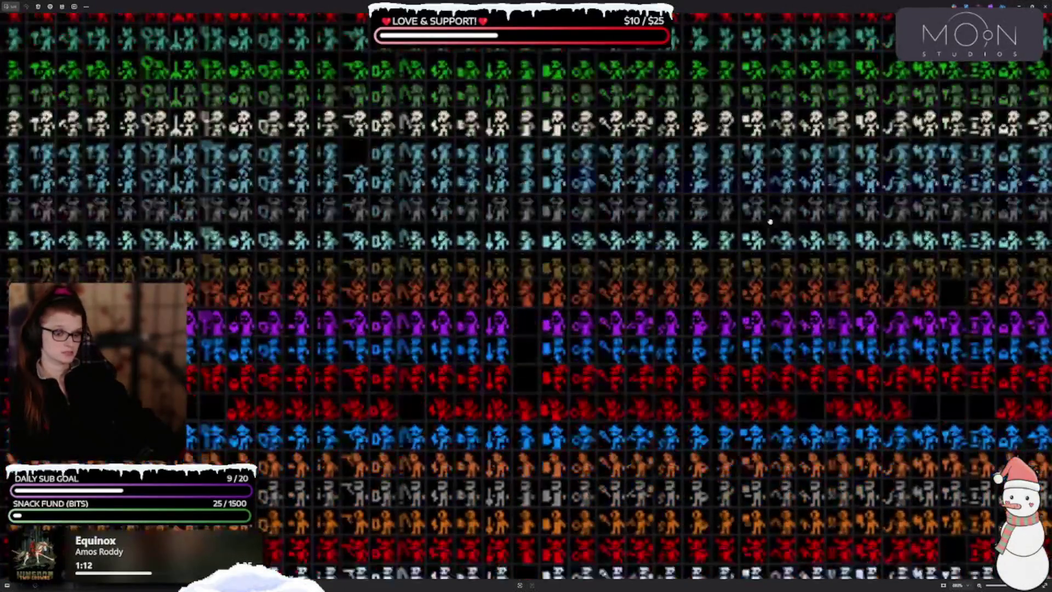
scroll(452, 283, up, 3)
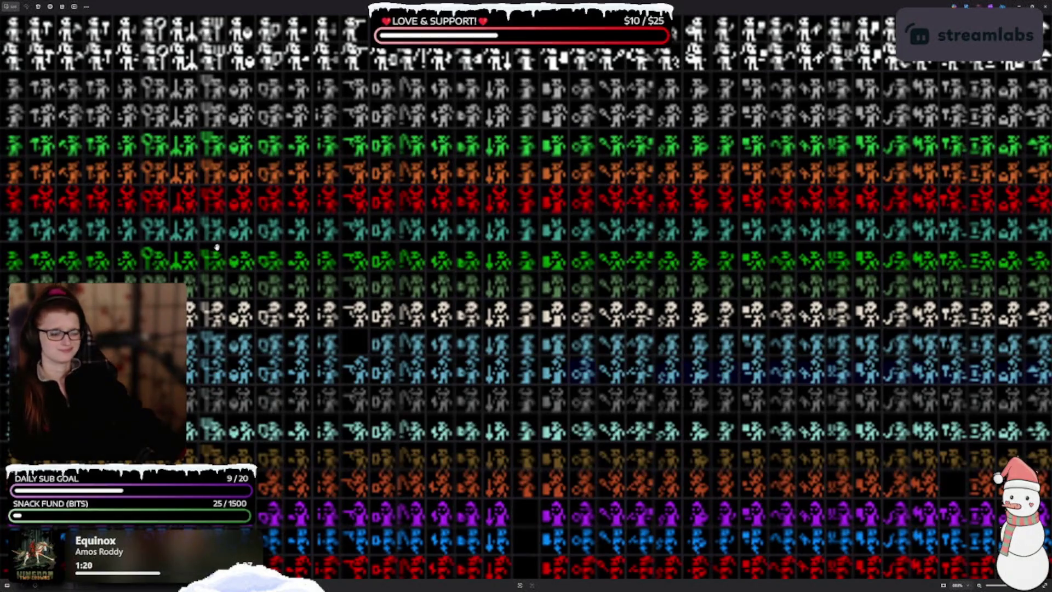
scroll(217, 250, down, 1)
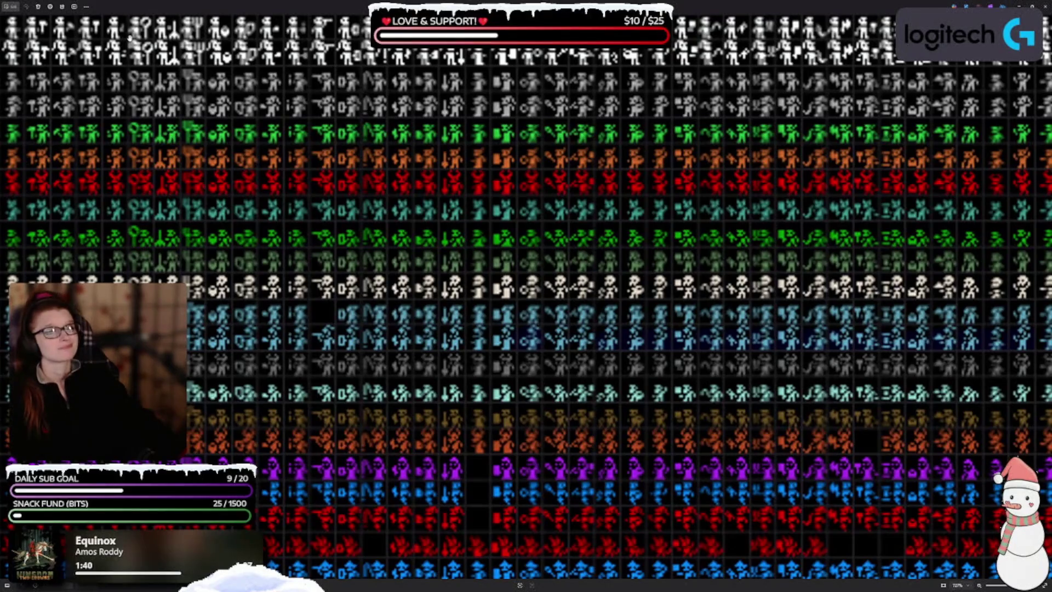
scroll(684, 197, right, 10)
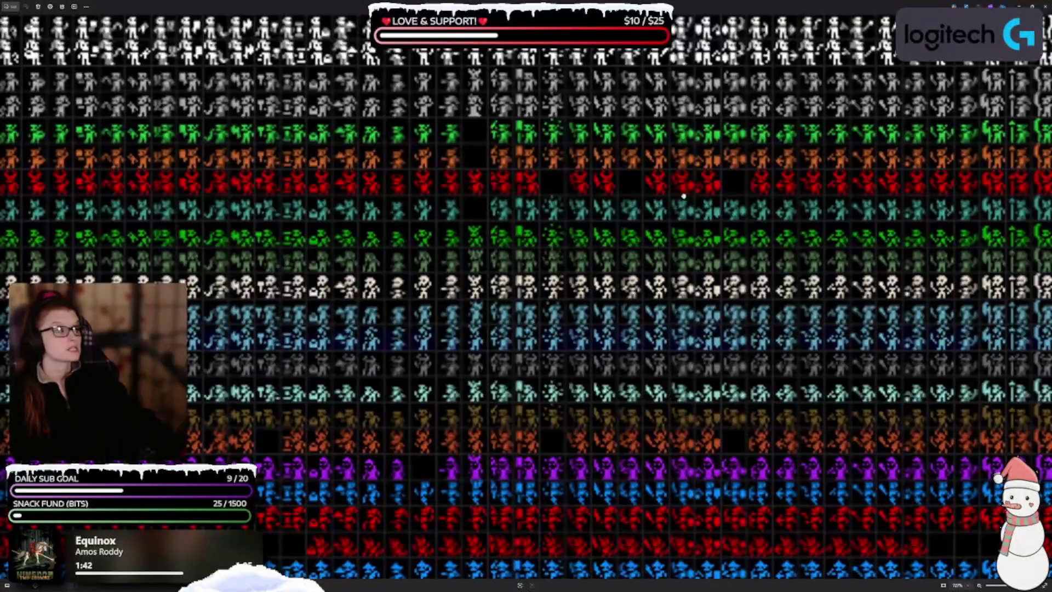
scroll(684, 196, right, 5)
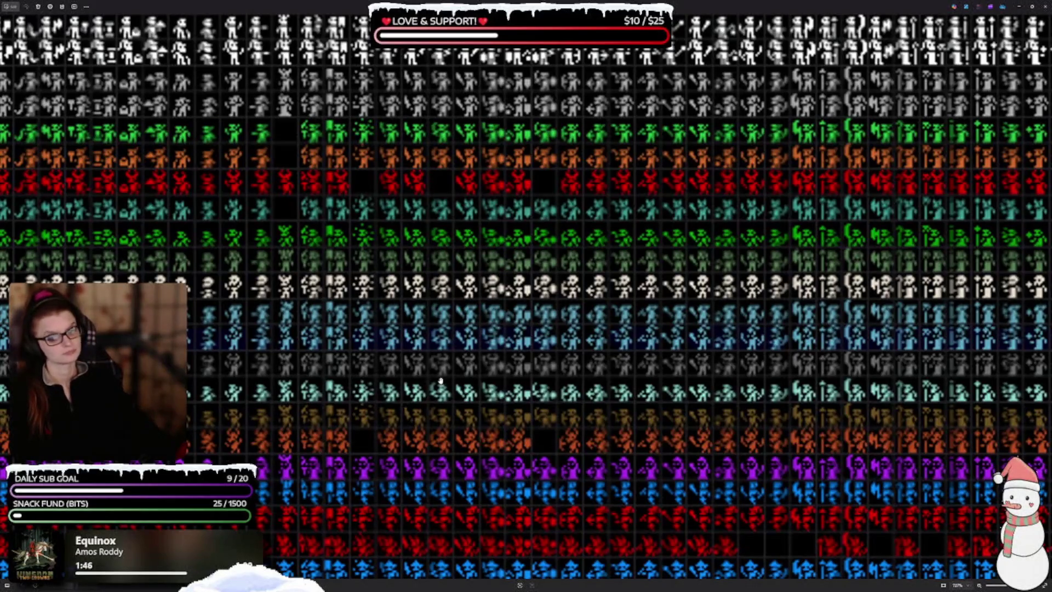
scroll(788, 228, down, 5)
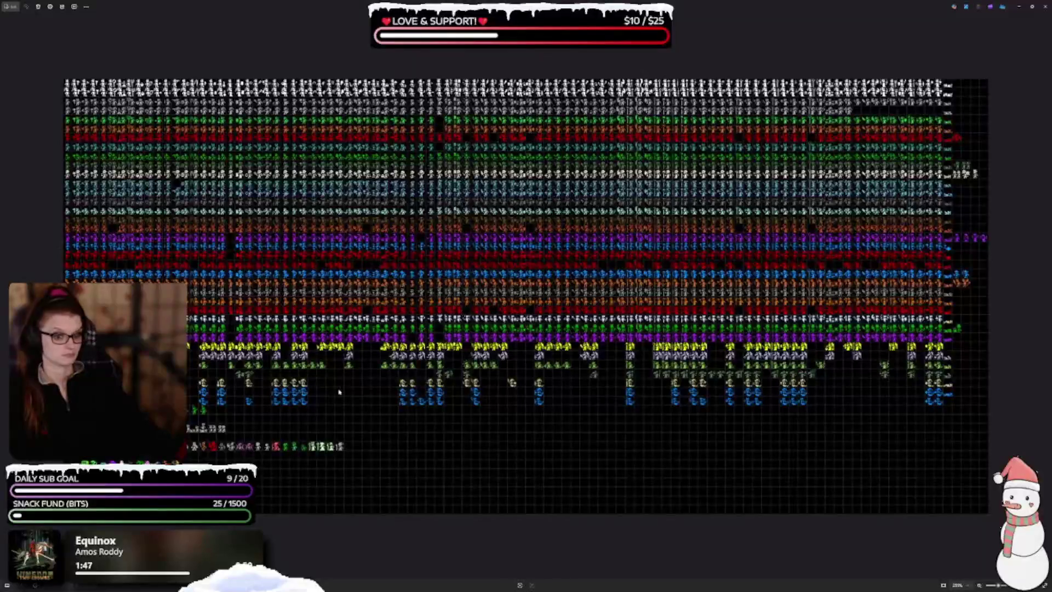
scroll(358, 350, up, 6)
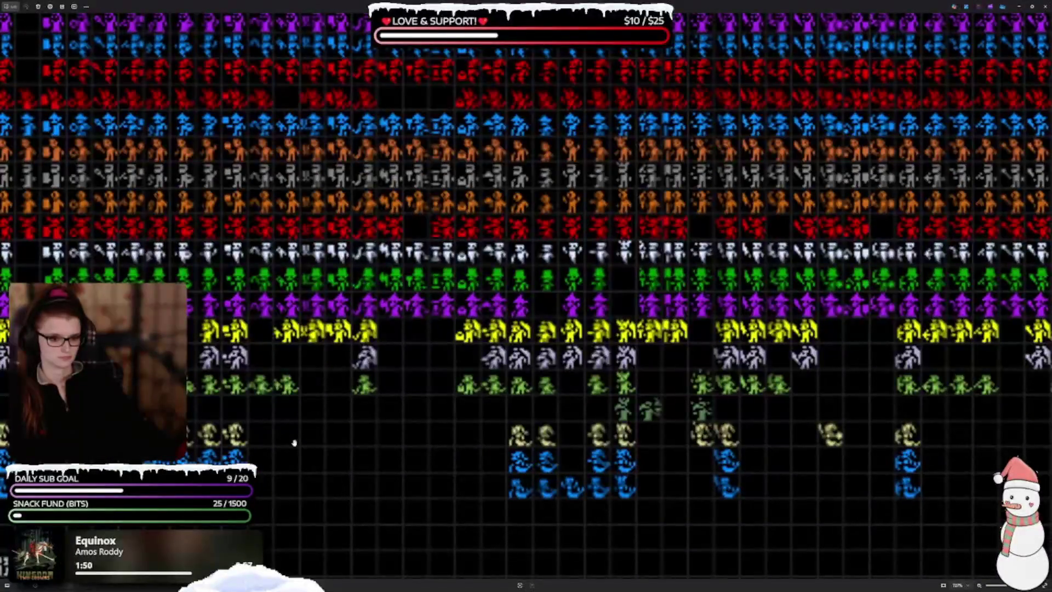
scroll(295, 442, down, 5)
scroll(387, 289, up, 3)
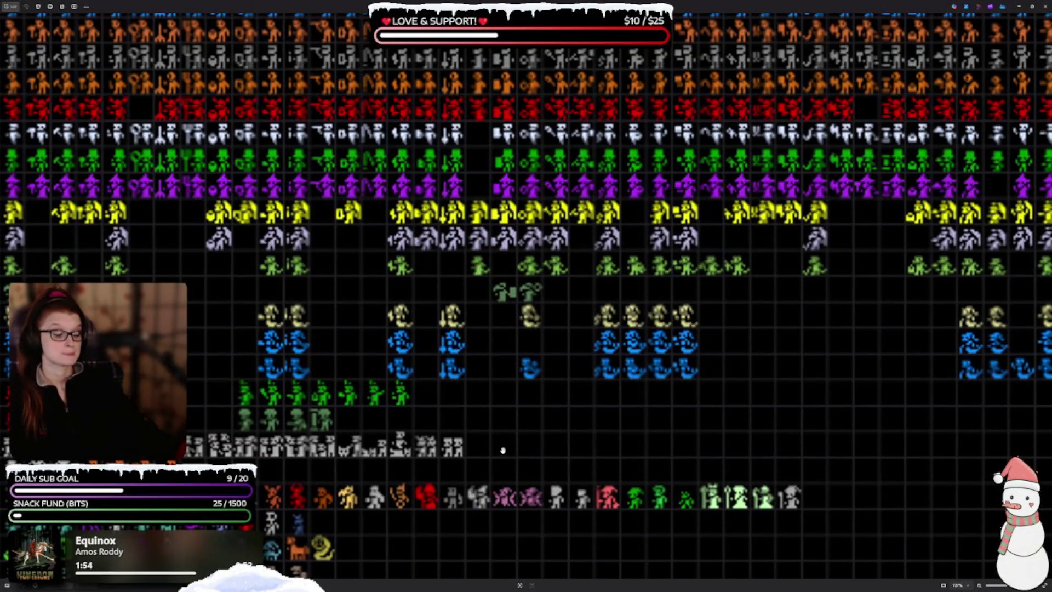
scroll(272, 484, down, 3)
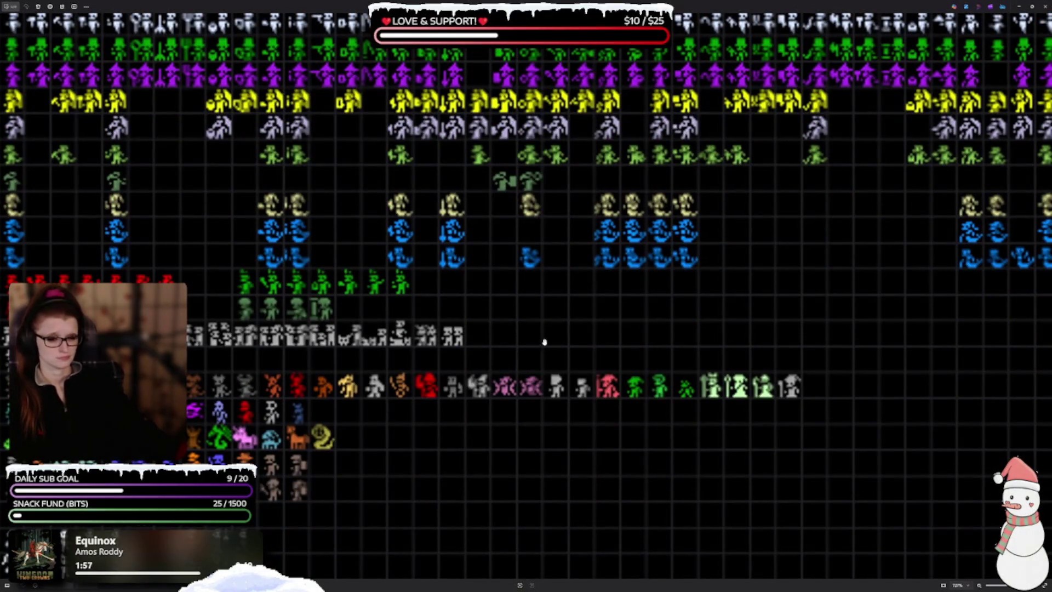
scroll(494, 365, down, 5)
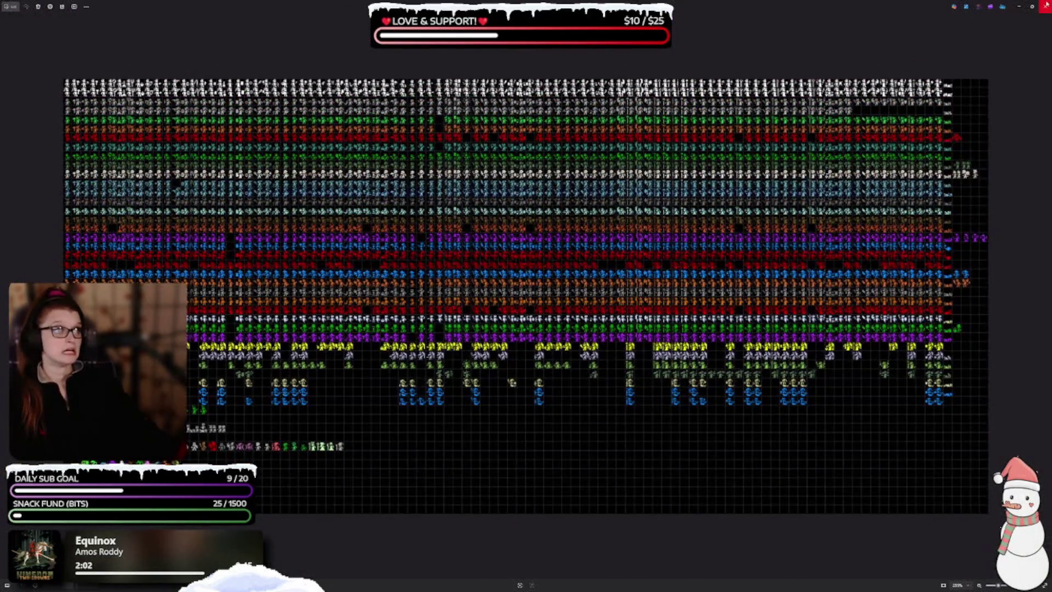
click(1044, 7)
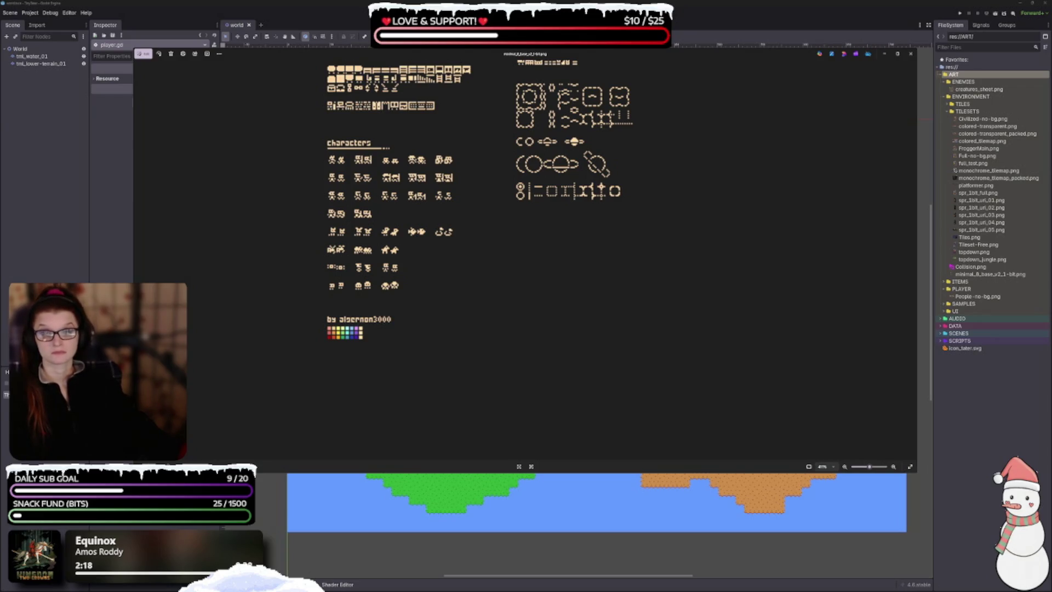
- View the following tileset images full-screen with F11, exit full-screen and close the viewer
key(F11)
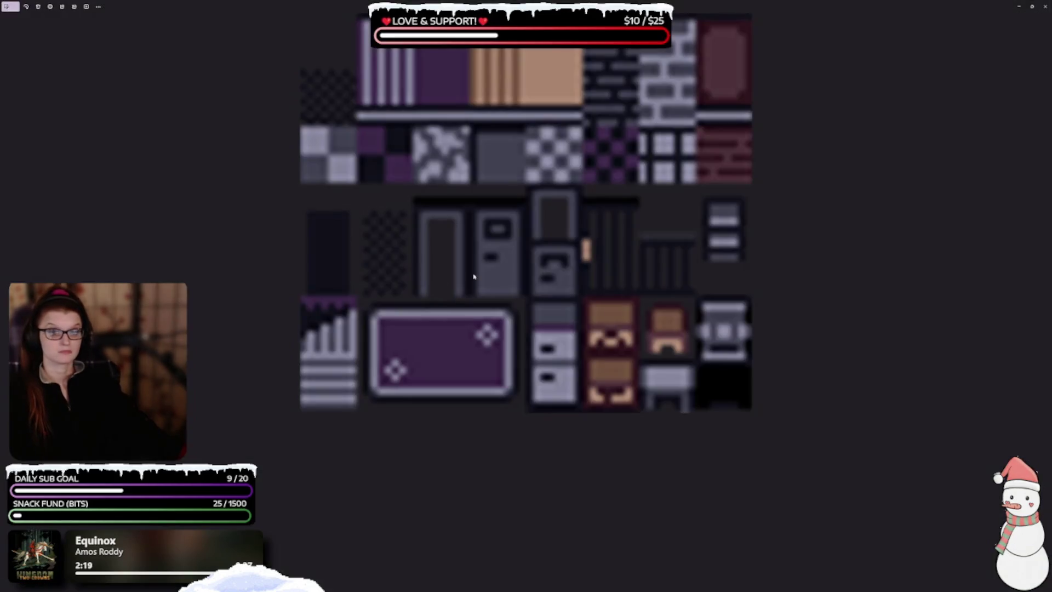
scroll(554, 331, up, 3)
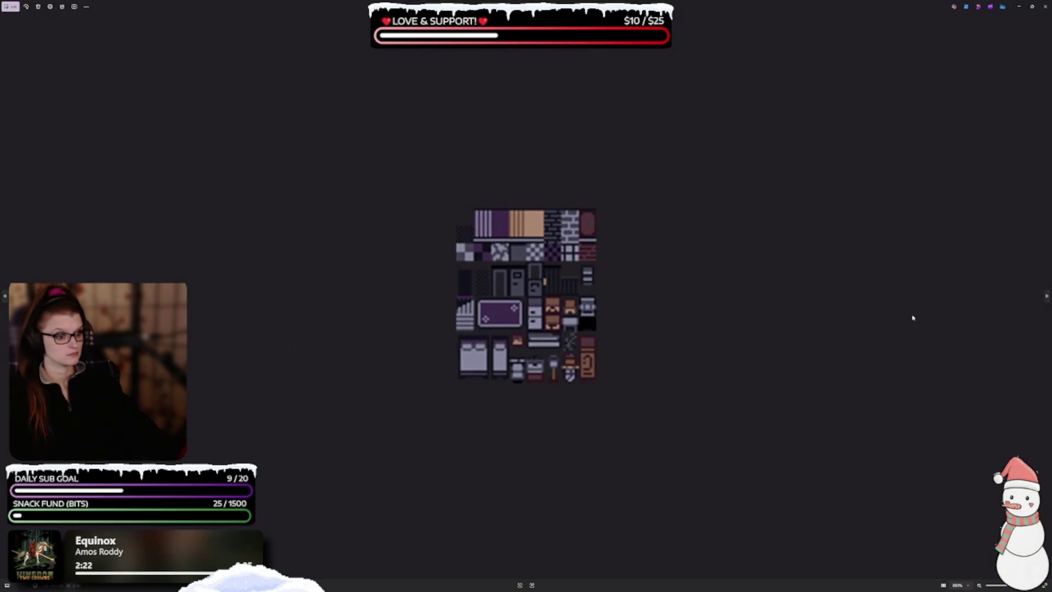
key(Right)
key(Right)
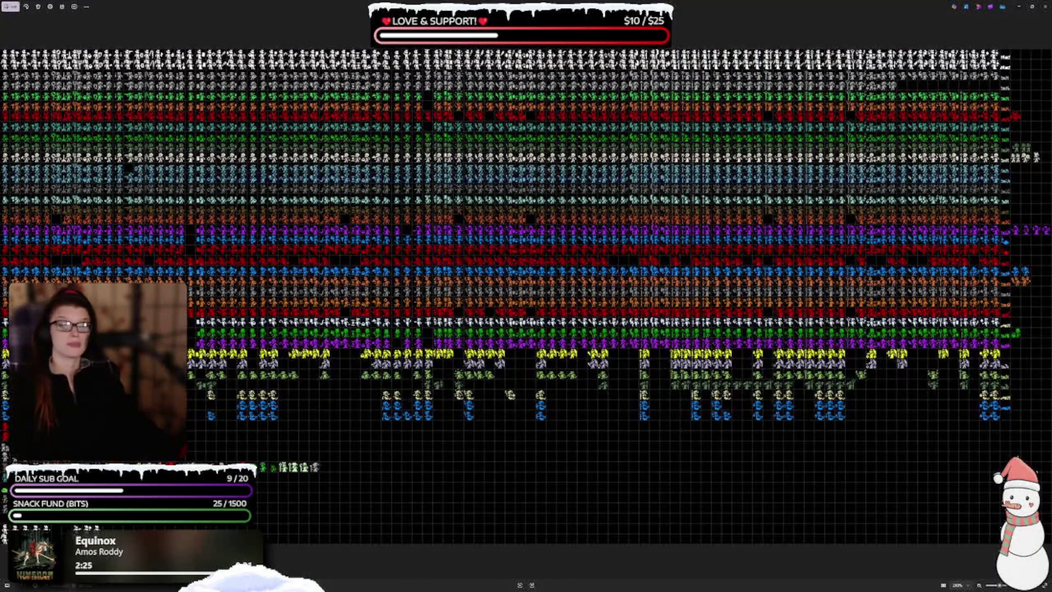
key(Escape)
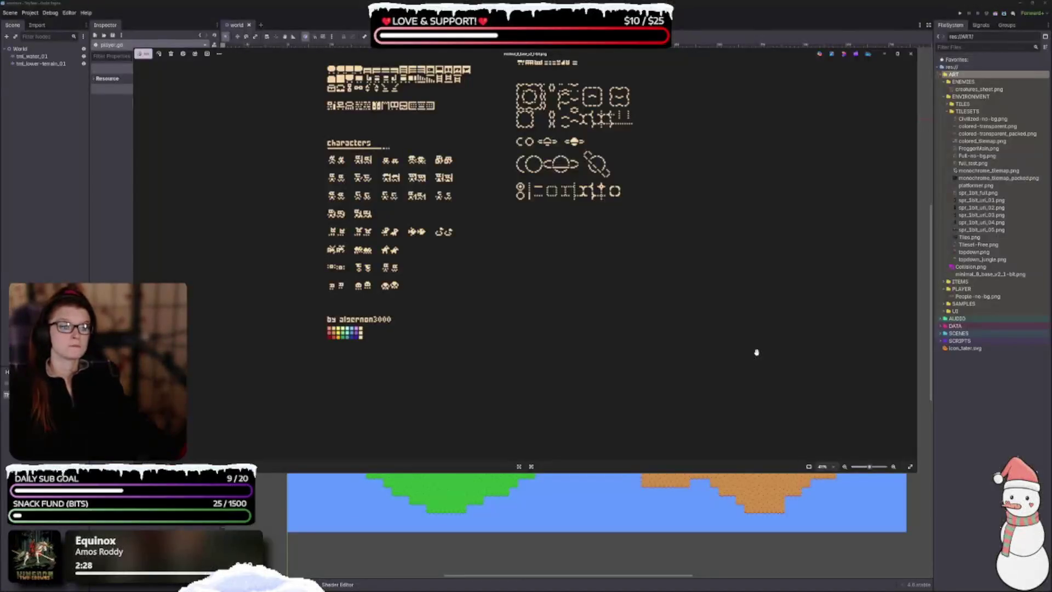
click(909, 55)
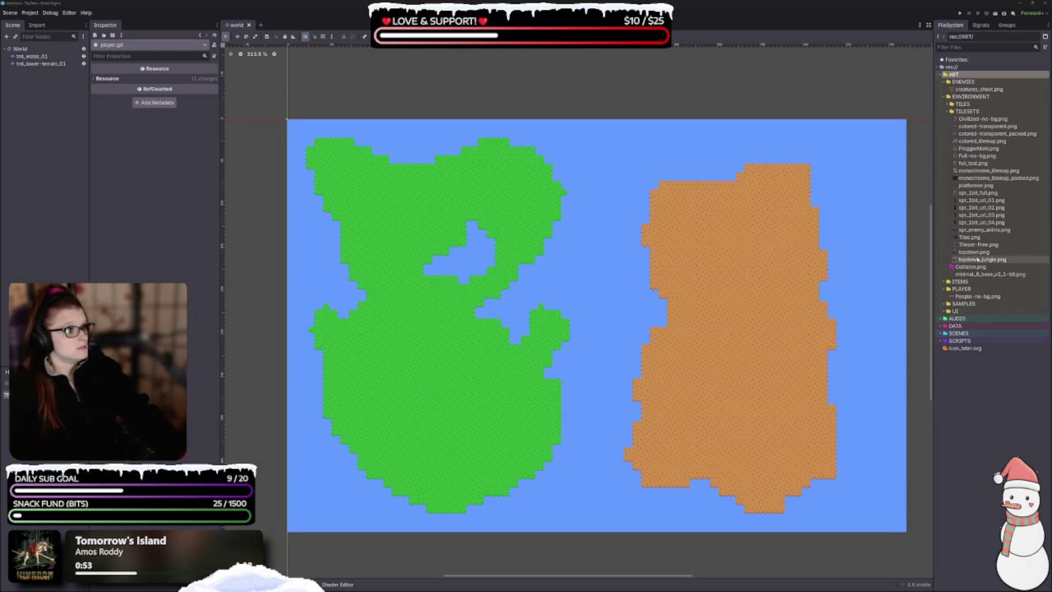
- Move spr_enemy_anims.png from TILESETS into the ENEMIES folder and confirm the move
click(993, 230)
mouse_move(993, 230)
mouse_down()
mouse_move(981, 118)
mouse_move(963, 81)
mouse_up()
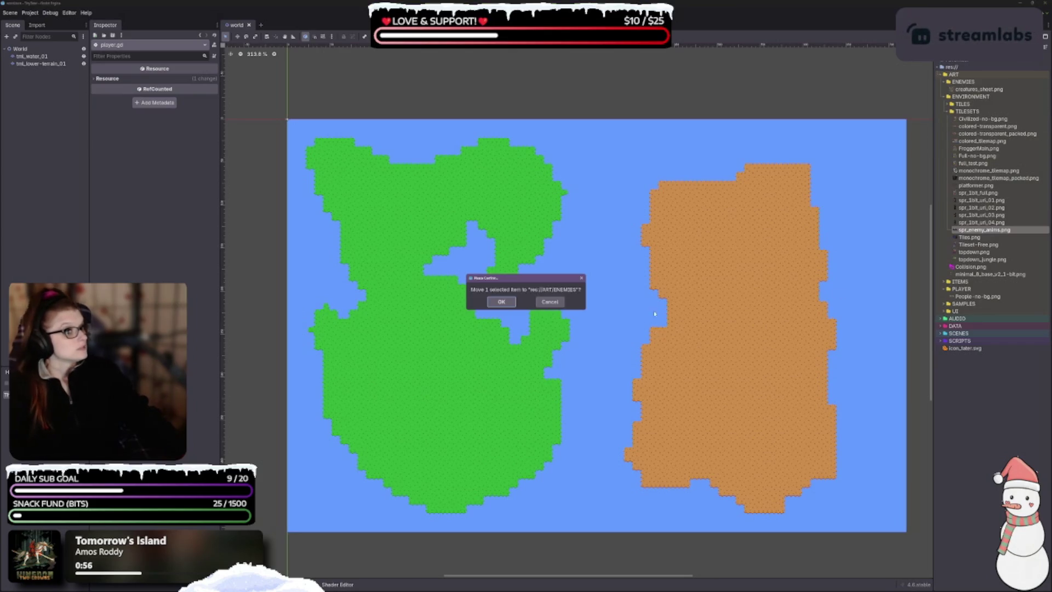
click(498, 301)
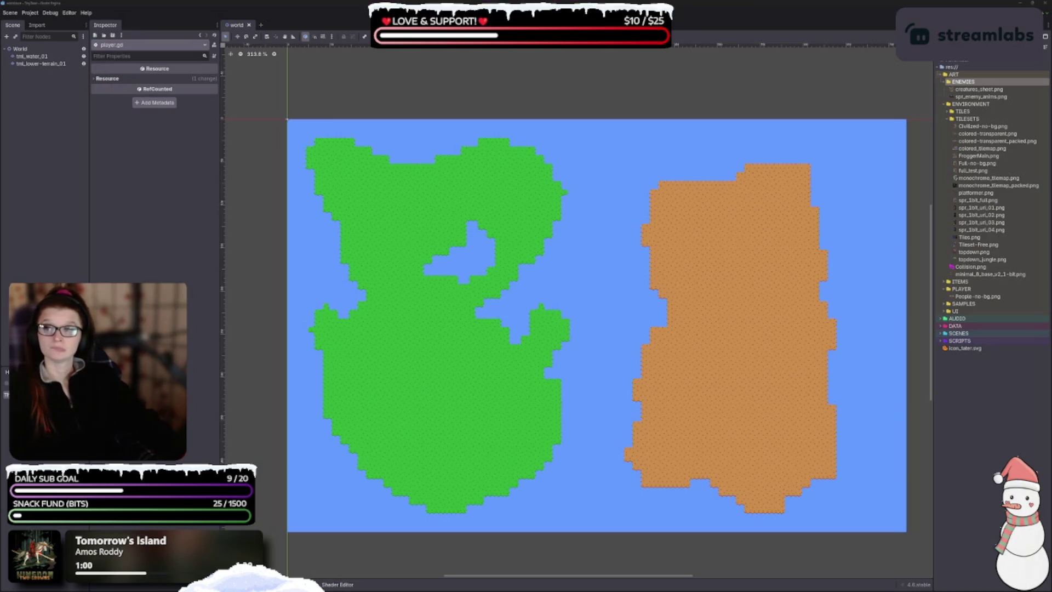
- Zoom in and out over the 1-bit icon and font sheets in the preview
scroll(579, 342, up, 5)
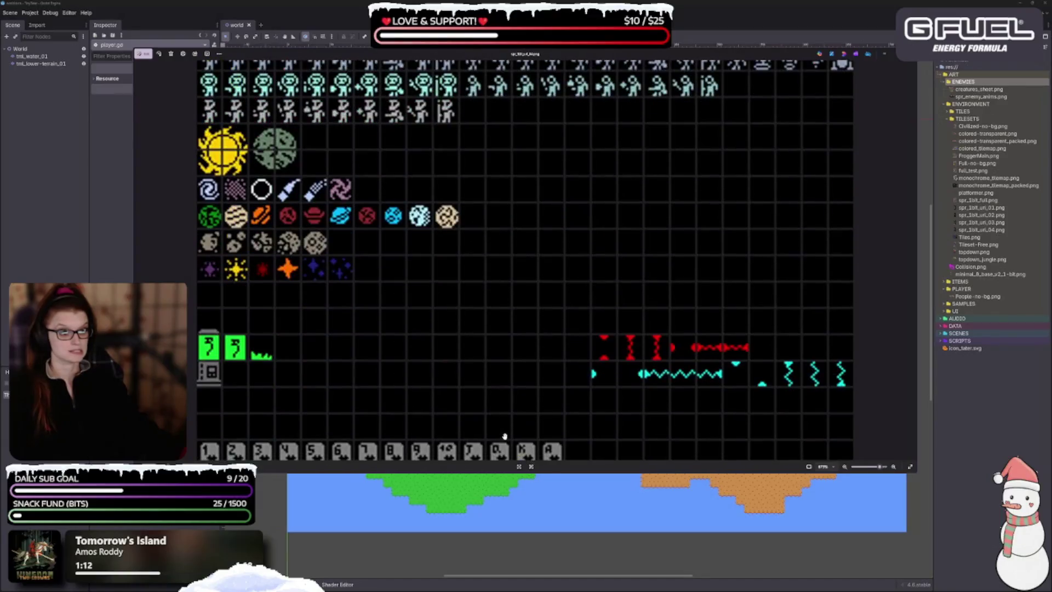
scroll(472, 251, down, 2)
scroll(477, 276, down, 1)
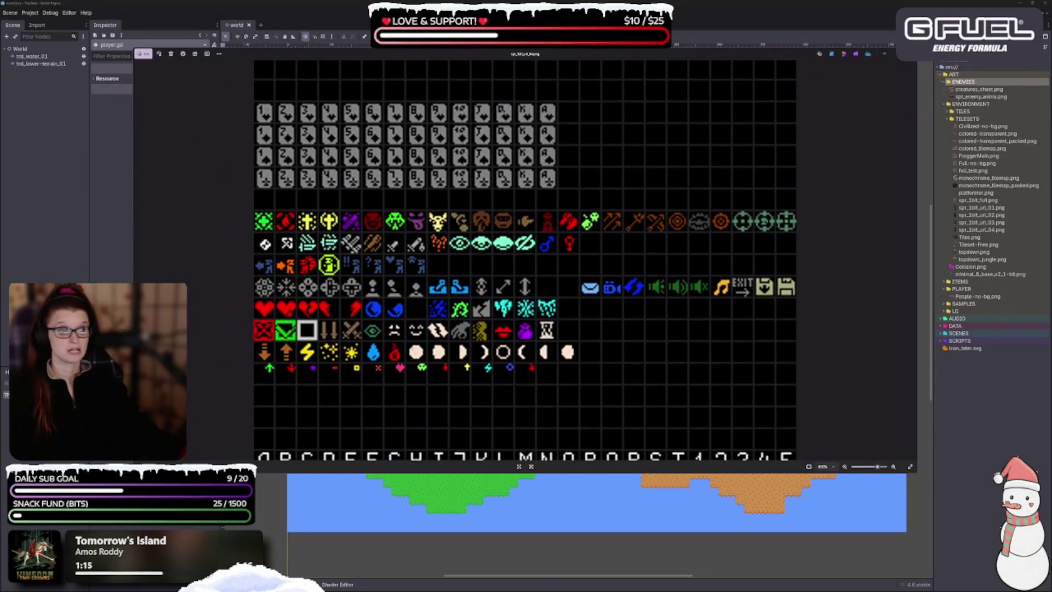
scroll(433, 363, down, 3)
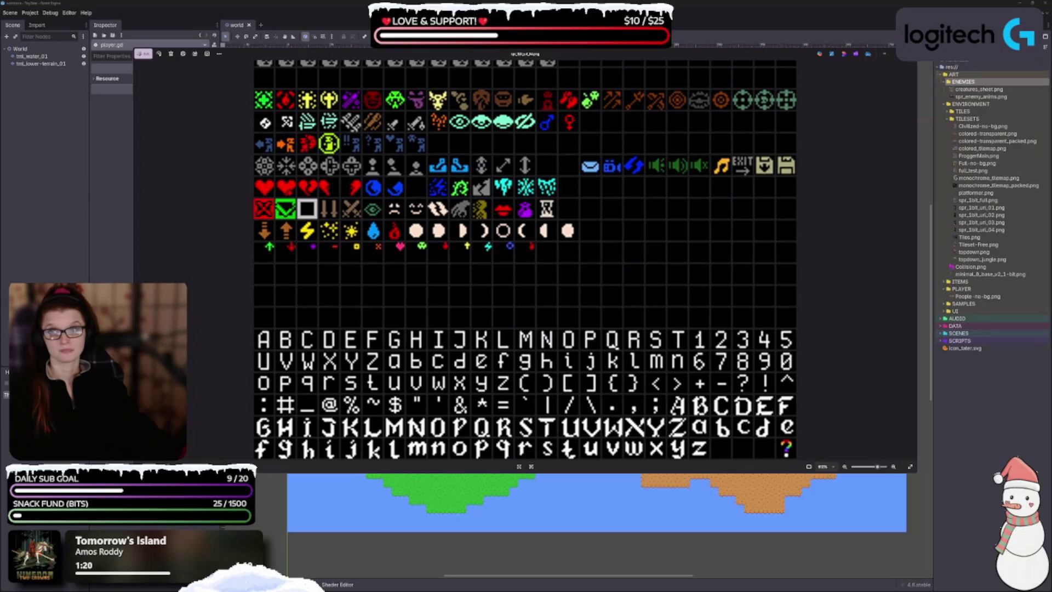
- Switch to the colourful tileset sheet, zoom around it, then close the preview
drag(981, 263, 662, 436)
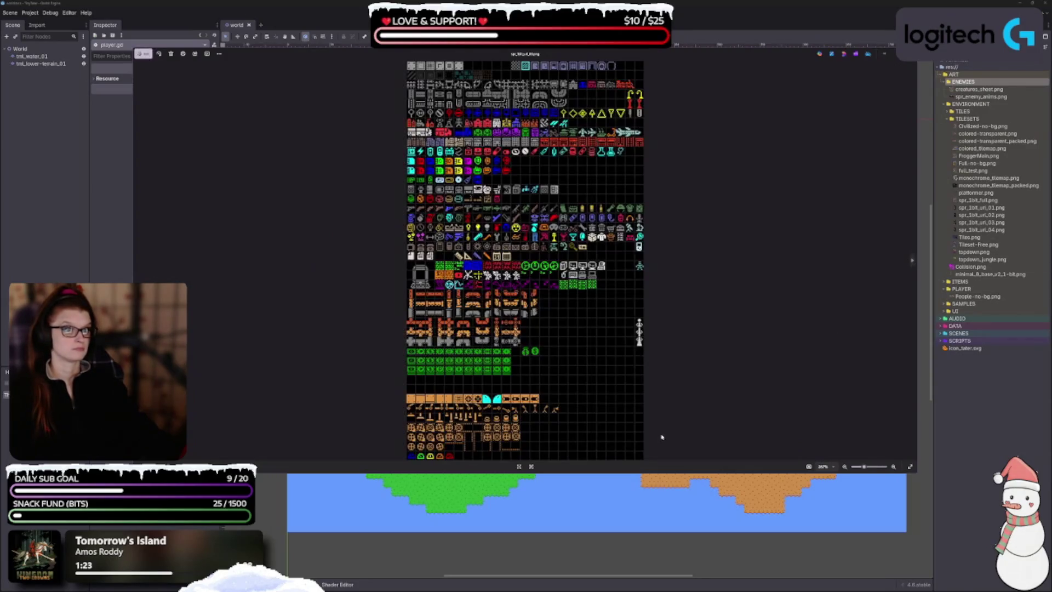
scroll(657, 417, up, 5)
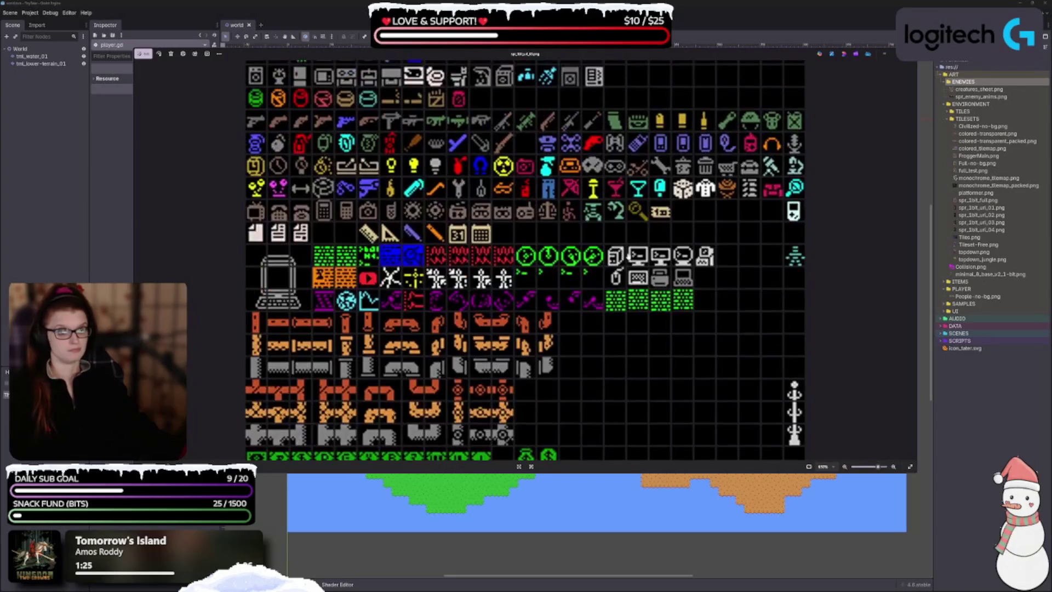
scroll(603, 378, down, 3)
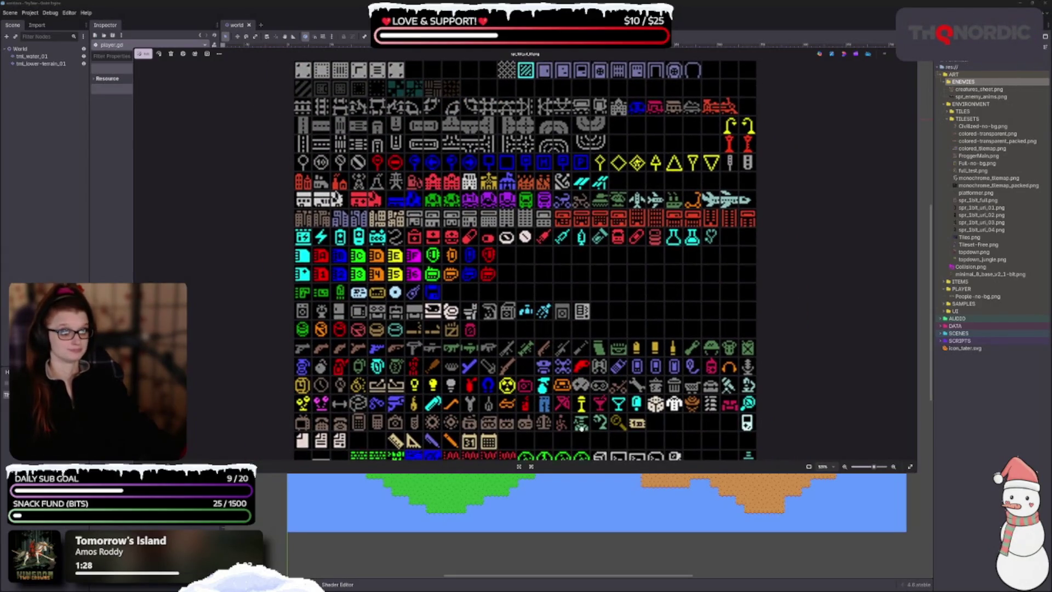
scroll(548, 384, down, 8)
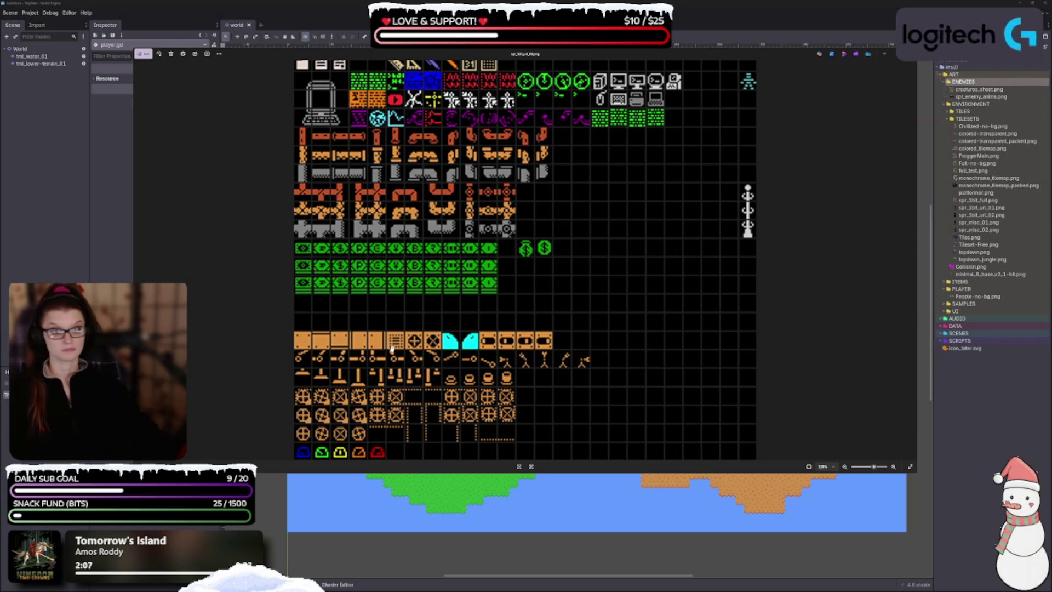
key(Escape)
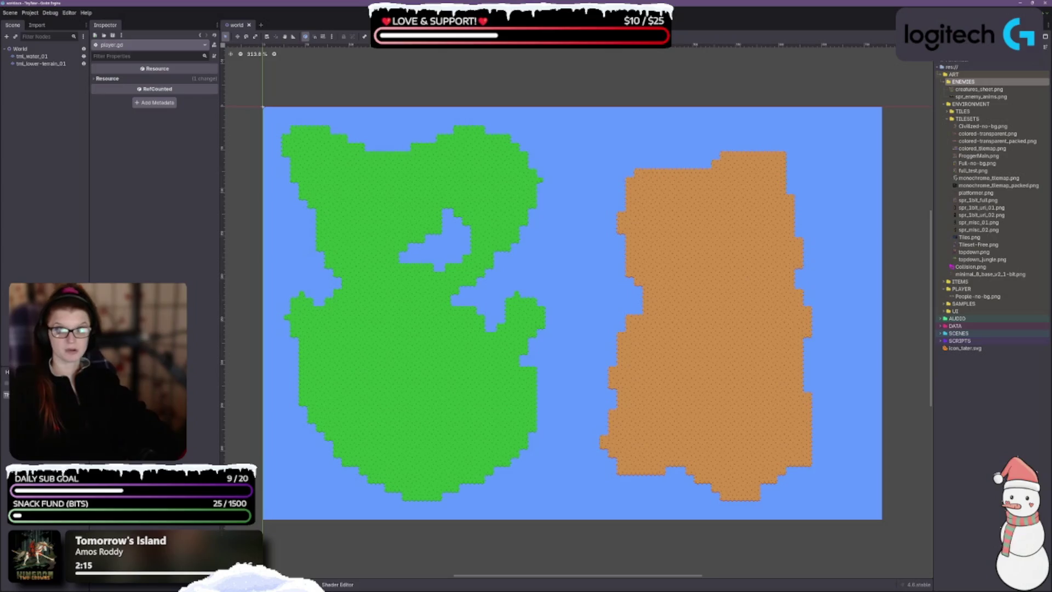
- Preview the 1-bit item sheet, zoom through its weapon, potion, clothing and food rows, then close it
key(shift+F12)
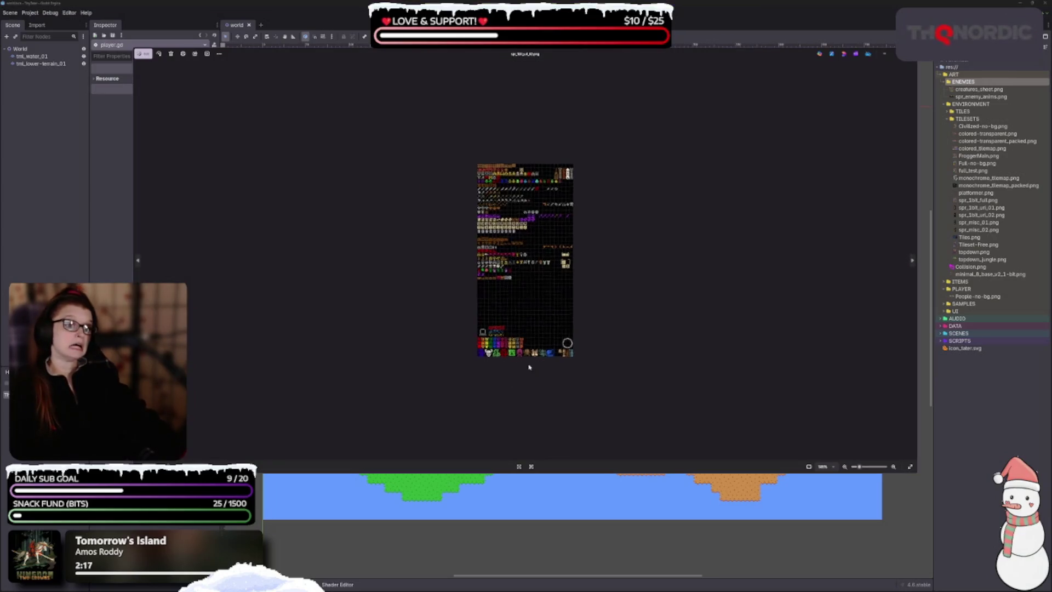
scroll(529, 367, up, 4)
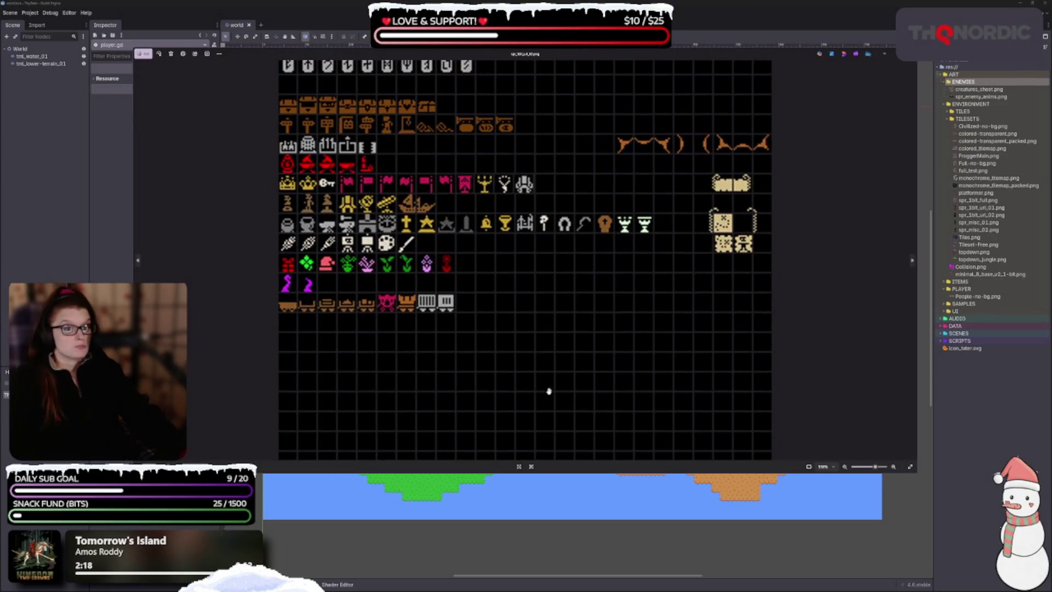
scroll(546, 348, down, 3)
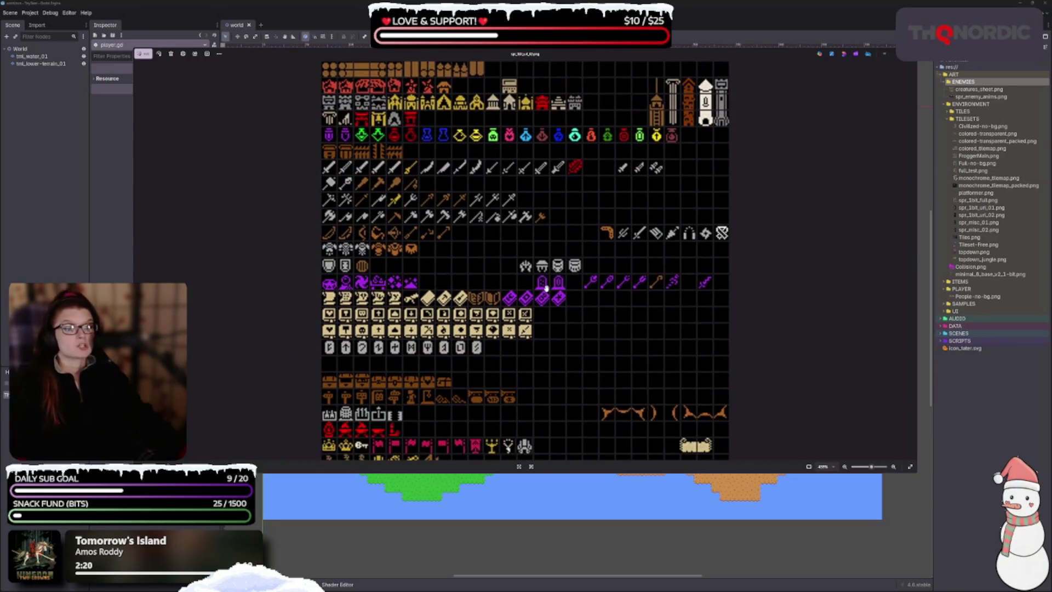
scroll(564, 254, down, 2)
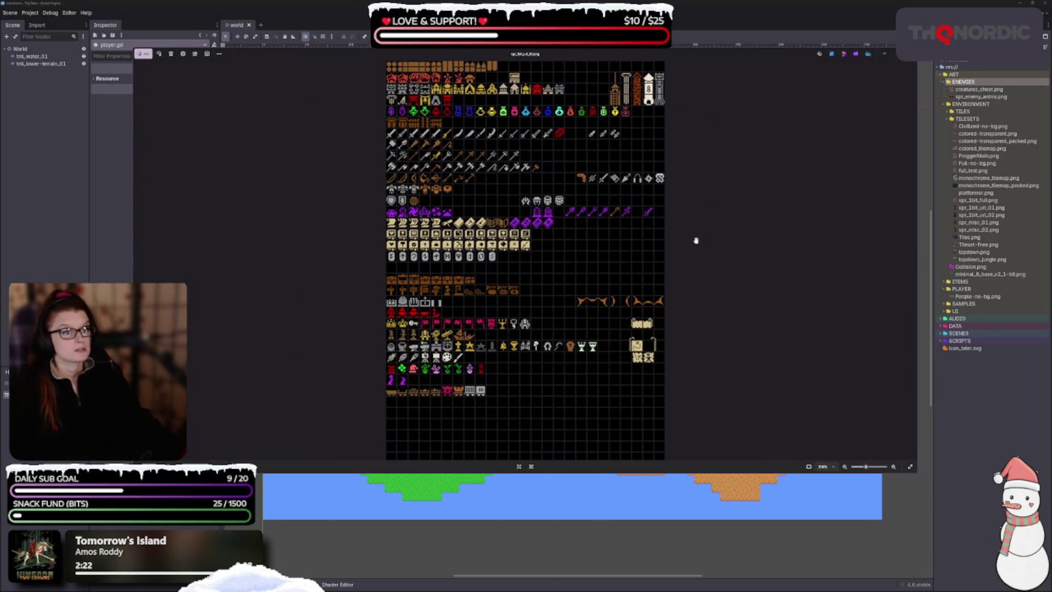
scroll(524, 253, down, 1)
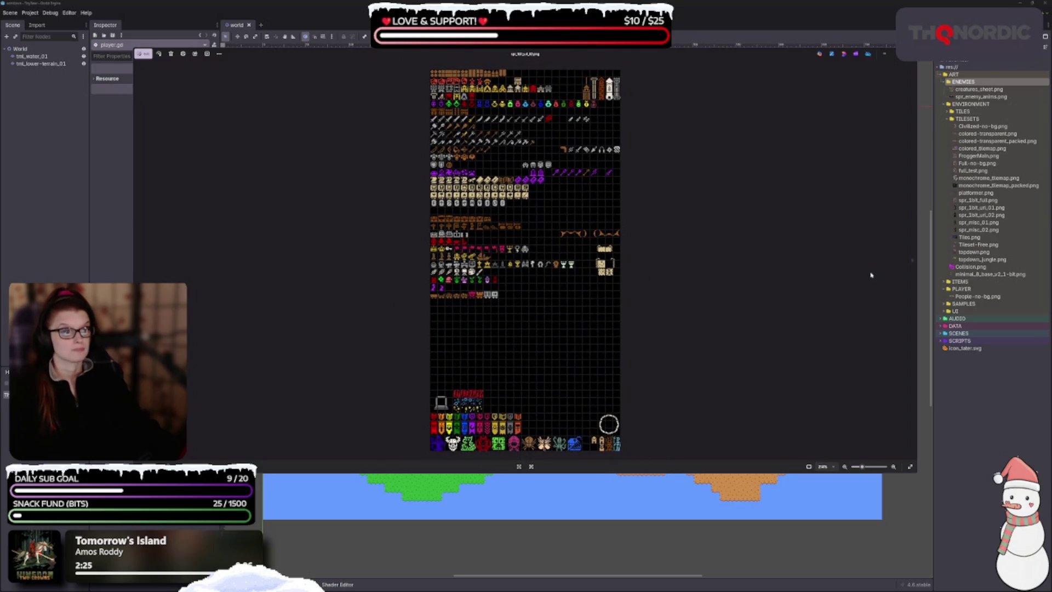
scroll(589, 345, up, 4)
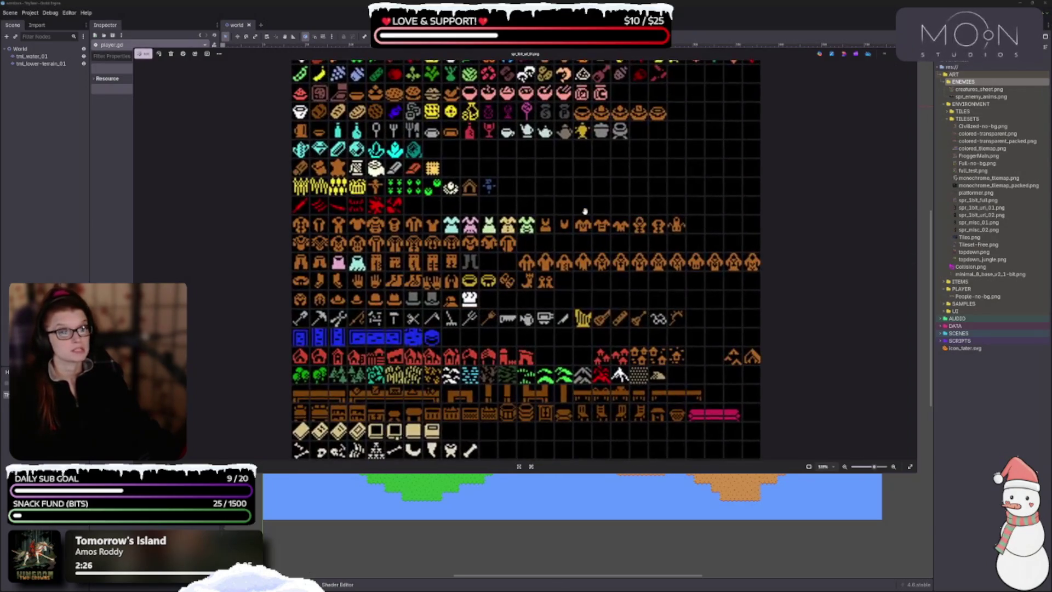
scroll(589, 345, up, 5)
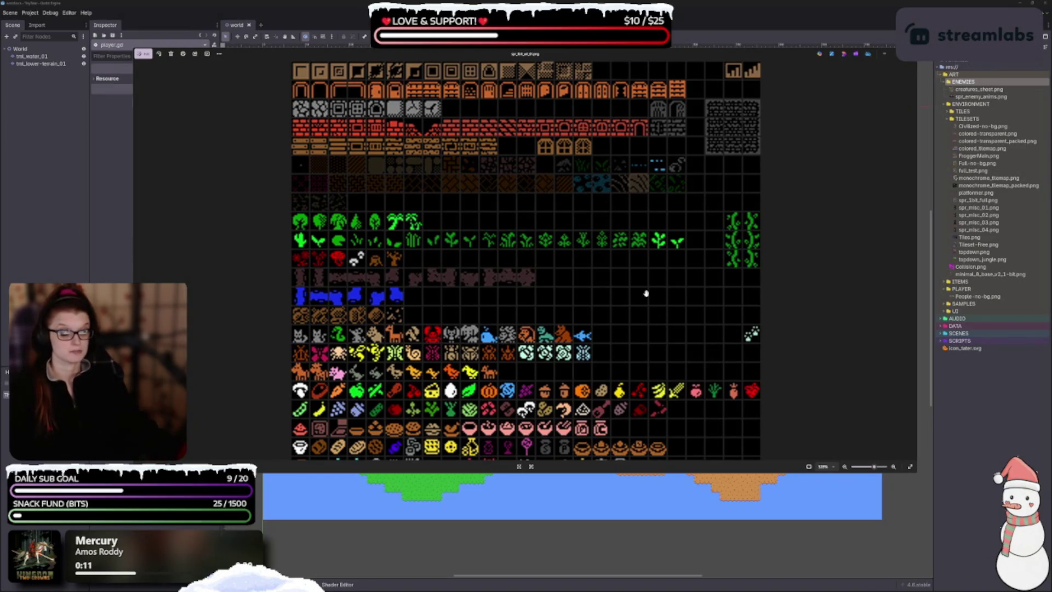
key(Escape)
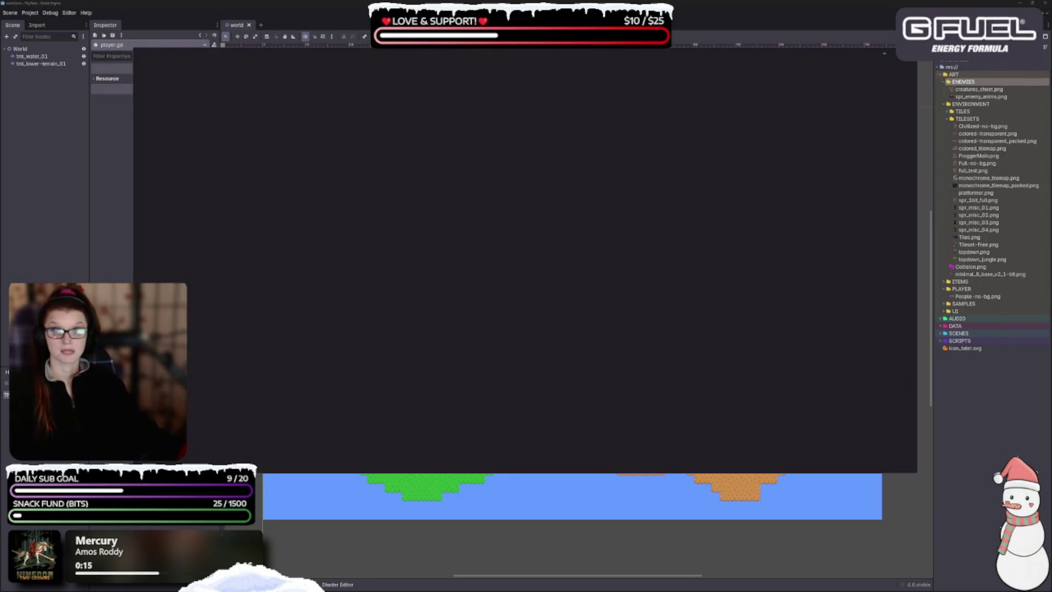
- Zoom in and out across the full 1-bit tileset's blue and orange terrain pieces
scroll(437, 273, up, 3)
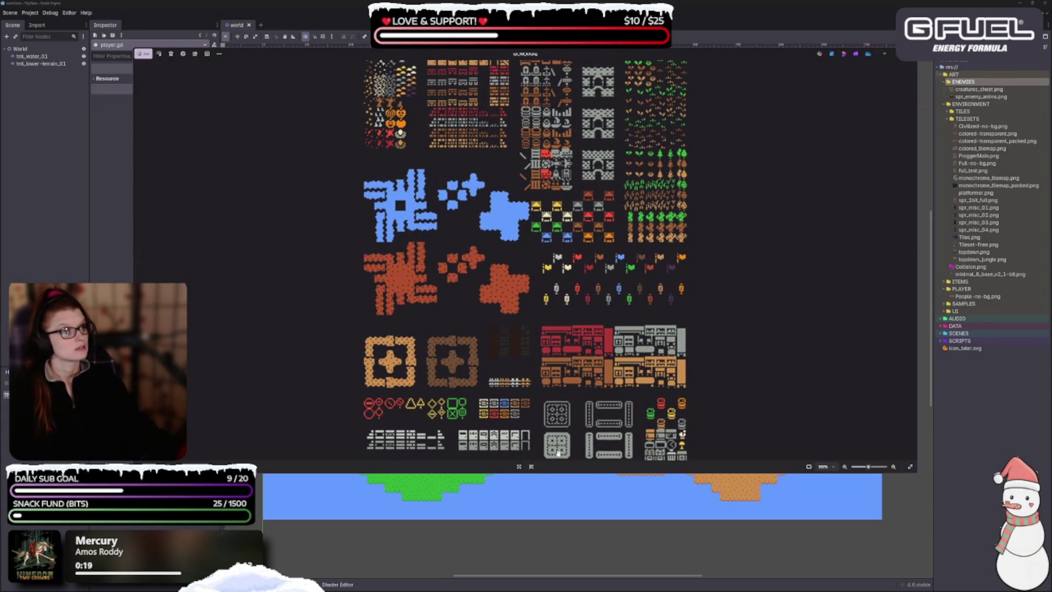
scroll(543, 375, down, 1)
scroll(543, 375, down, 1)
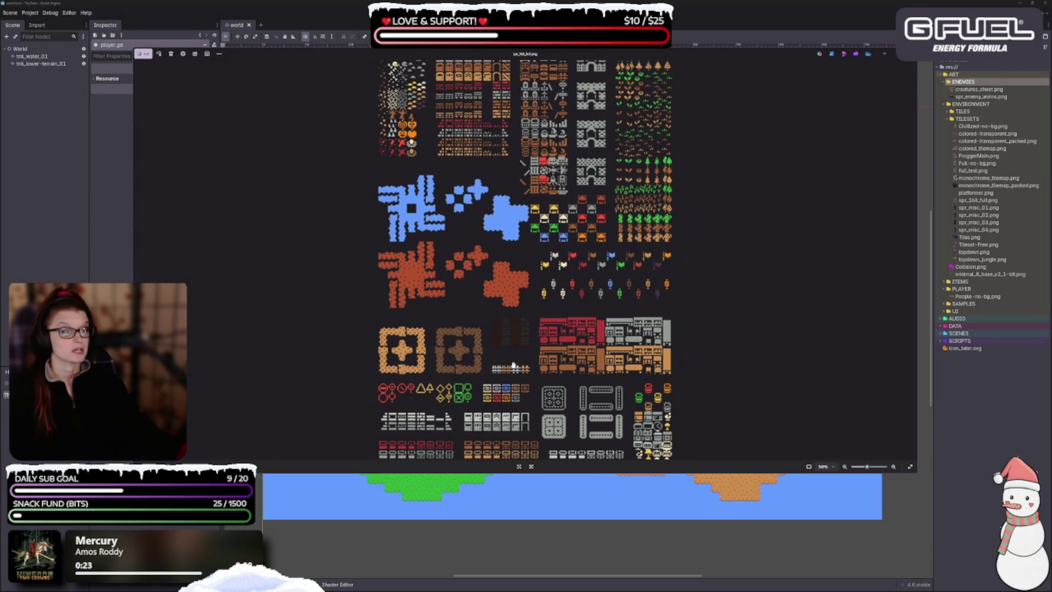
scroll(515, 365, up, 1)
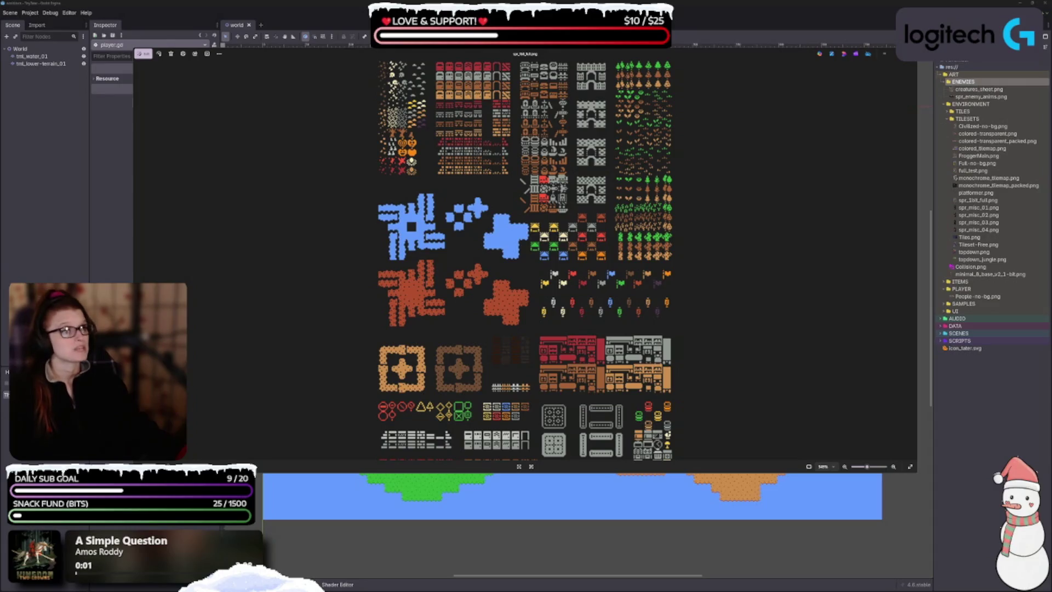
scroll(652, 368, down, 1)
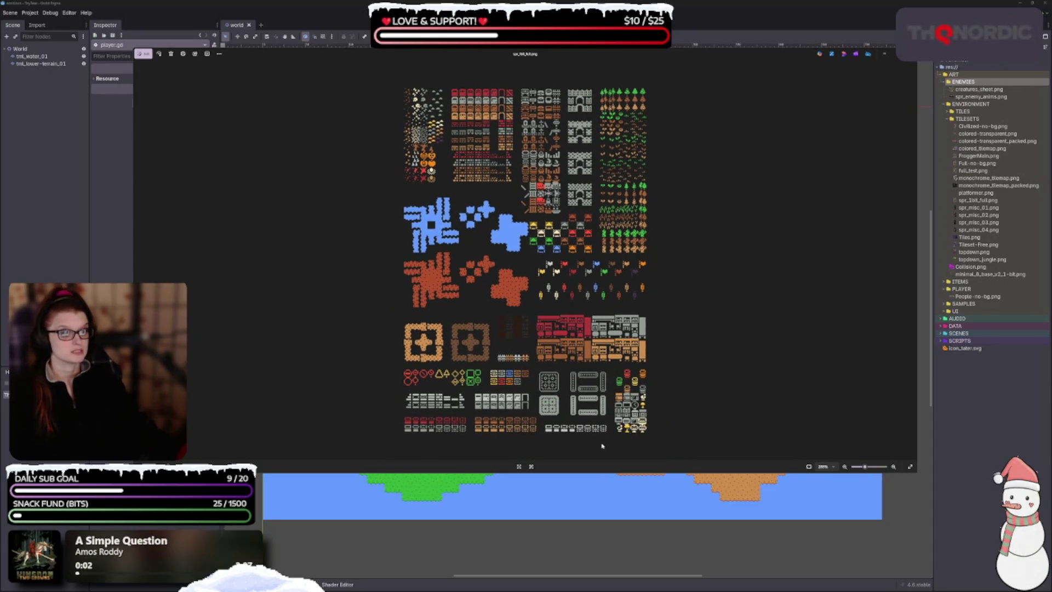
scroll(578, 435, up, 1)
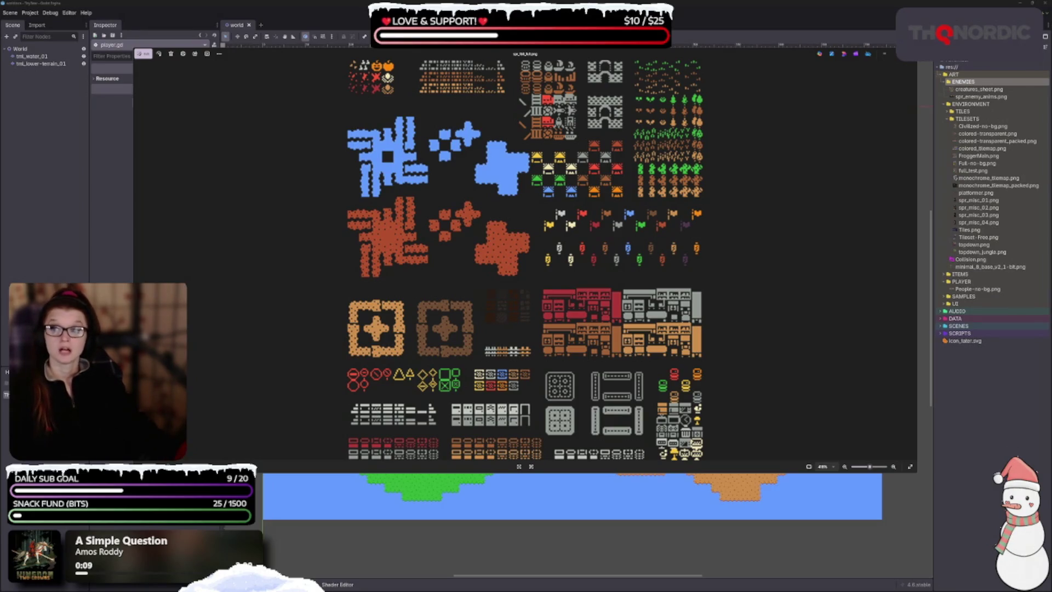
scroll(524, 271, up, 3)
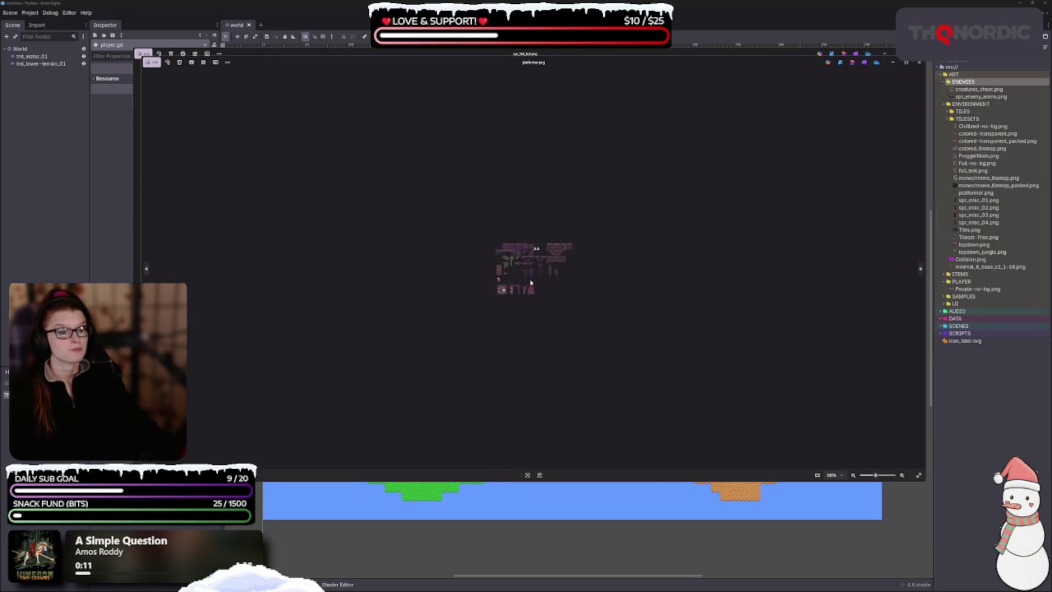
- Inspect and close the platformer.png and topdown.png previews, then zoom over the Tiles.png sheet
scroll(524, 271, up, 1)
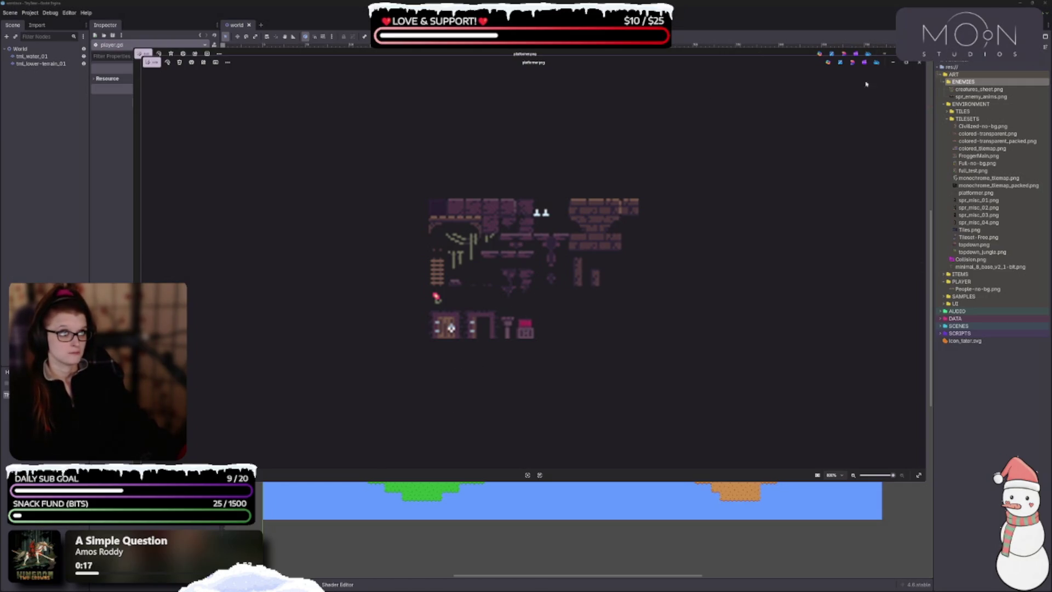
key(ctrl+j)
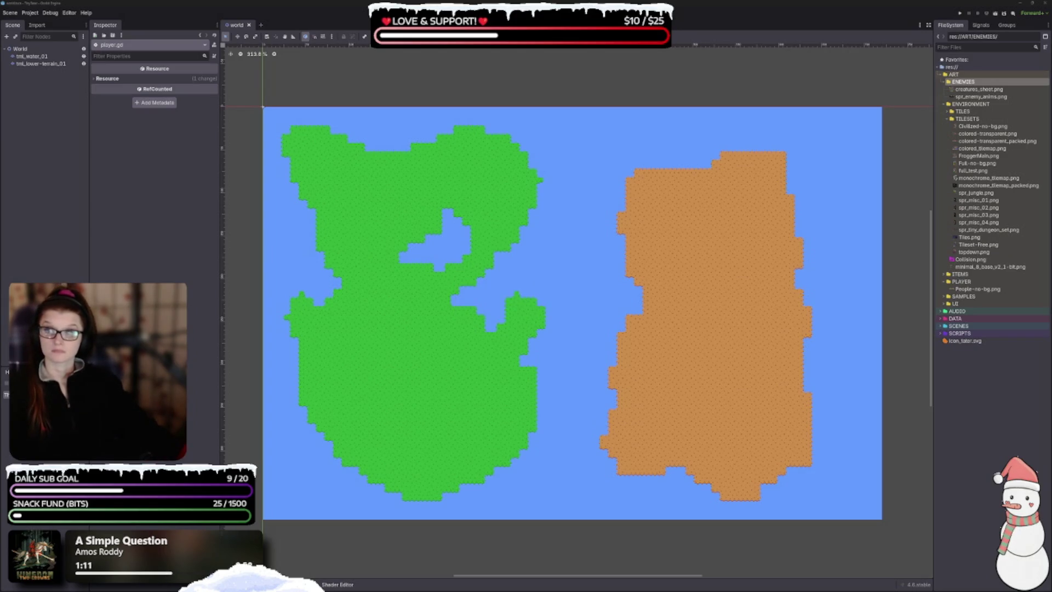
scroll(498, 288, down, 5)
scroll(480, 263, up, 4)
scroll(480, 264, up, 1)
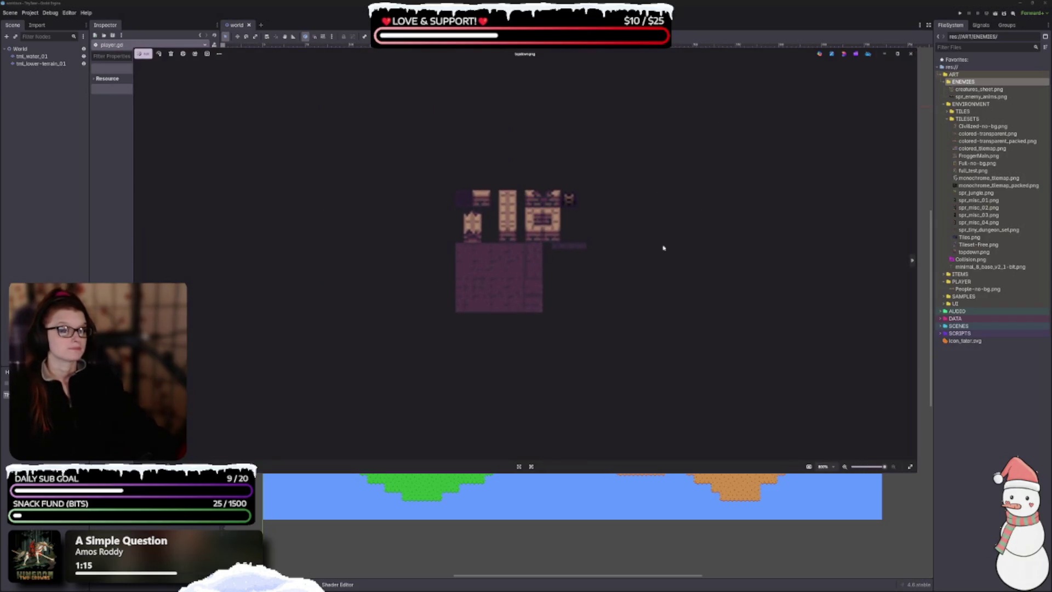
click(911, 54)
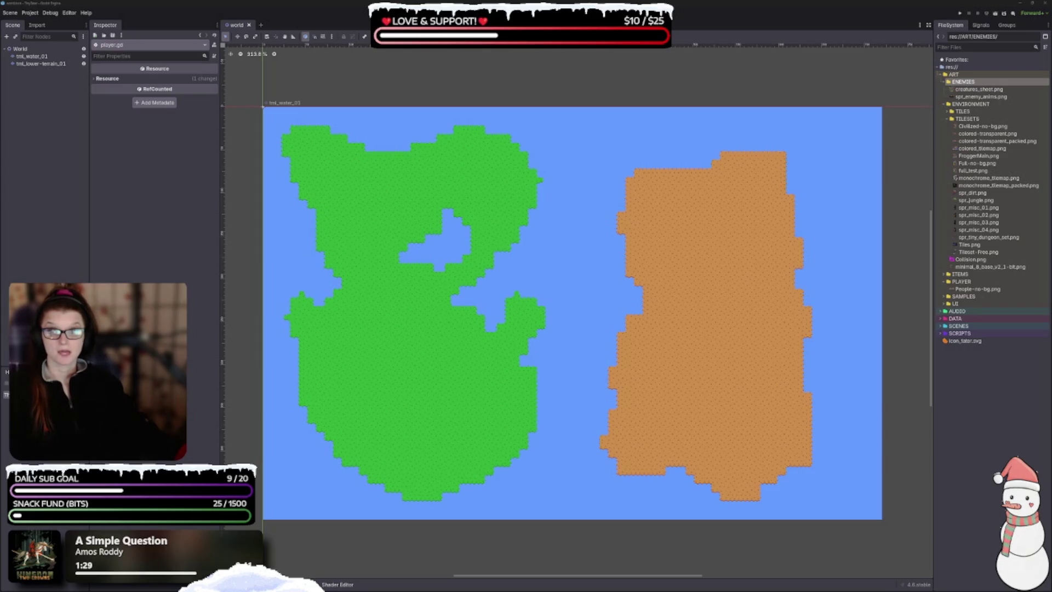
scroll(331, 266, down, 5)
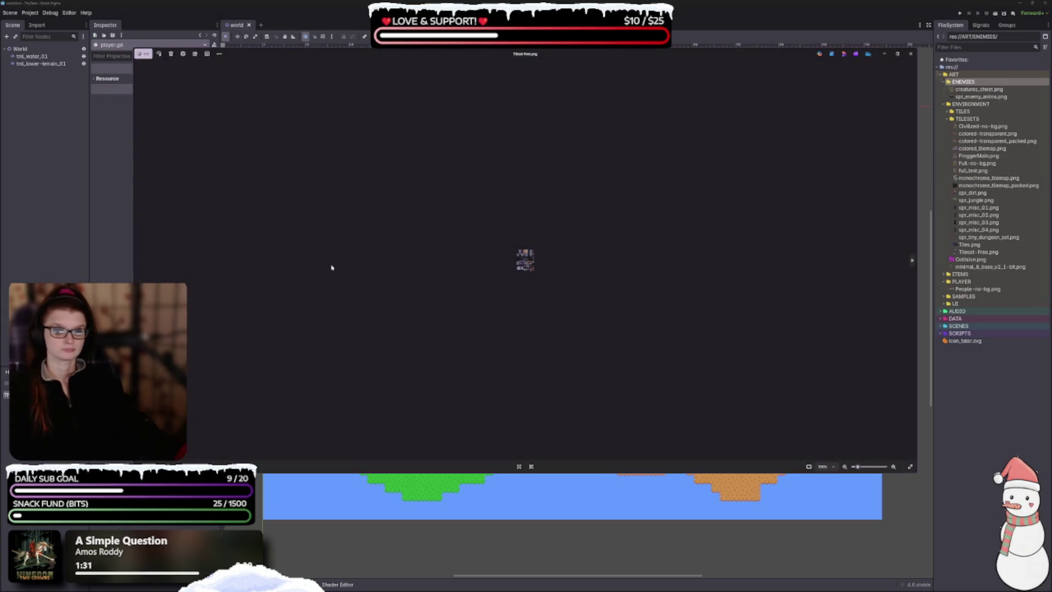
scroll(456, 283, up, 5)
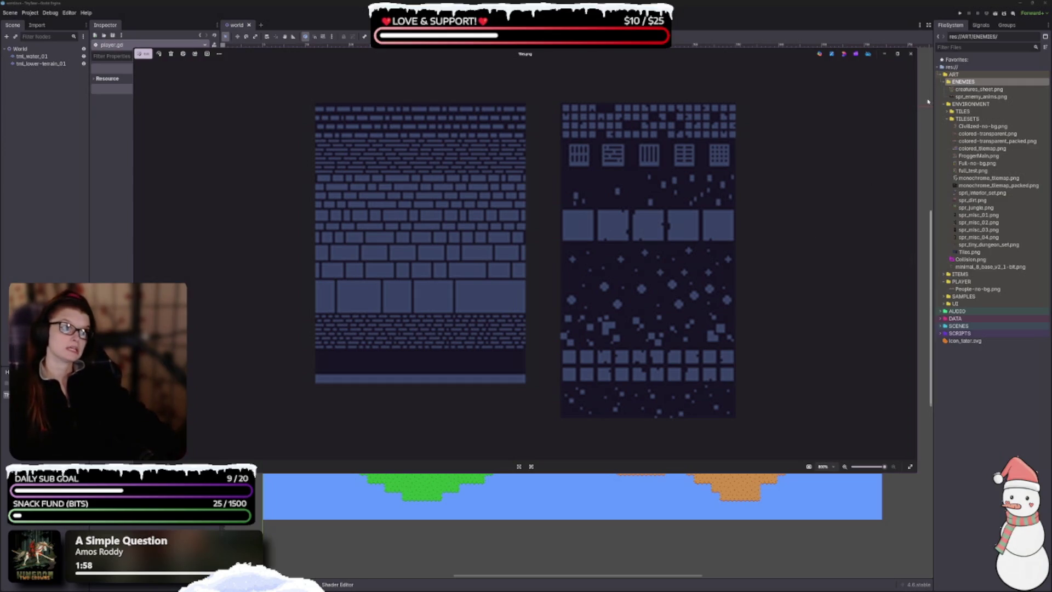
- Close the Tiles.png preview and open monochrome_tilemap_packed.png for preview
click(911, 54)
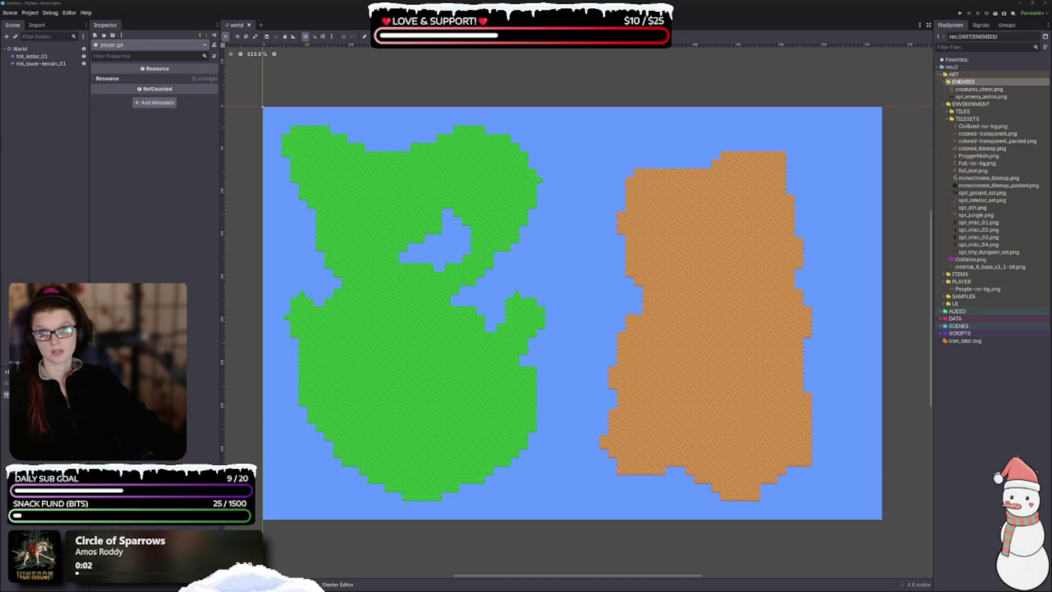
double_click(998, 185)
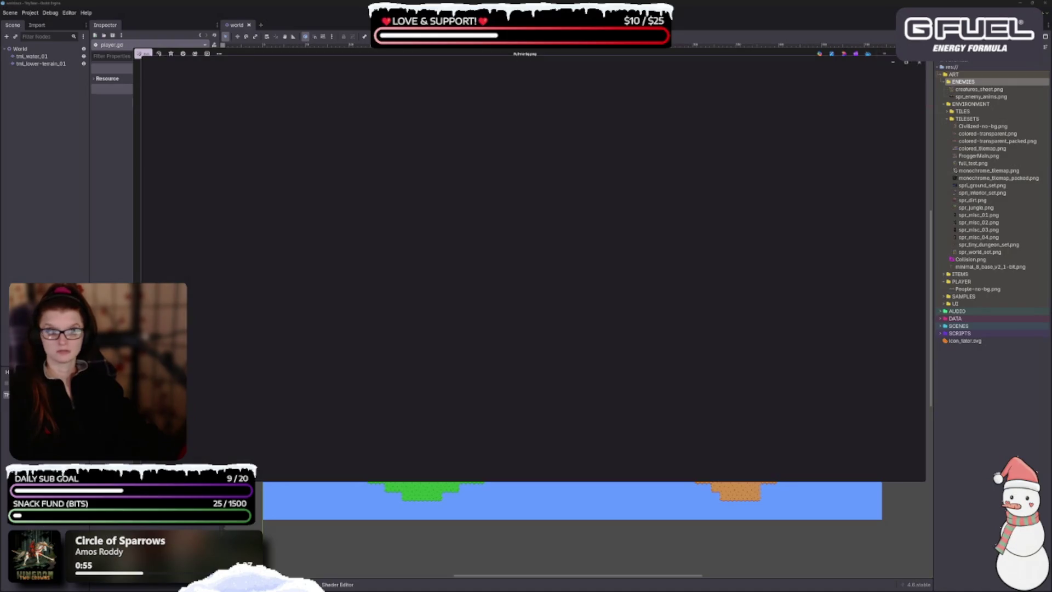
- Zoom in on the spr_world_set.png tileset in the image preview
scroll(544, 300, up, 5)
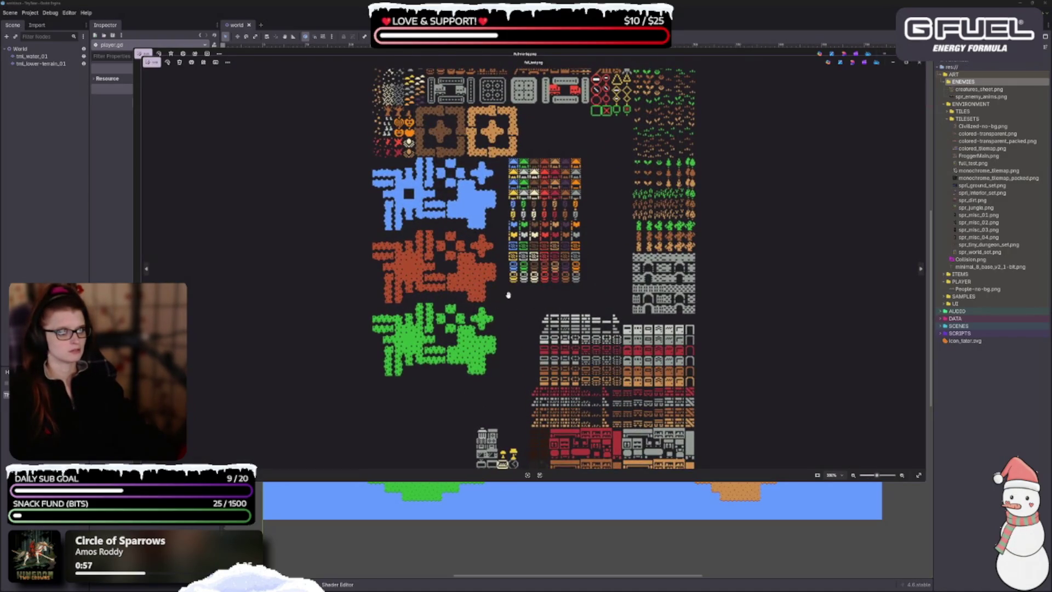
- Step through the tileset images from monochrome_tilemap.png to FroggerMain.png
scroll(507, 294, down, 3)
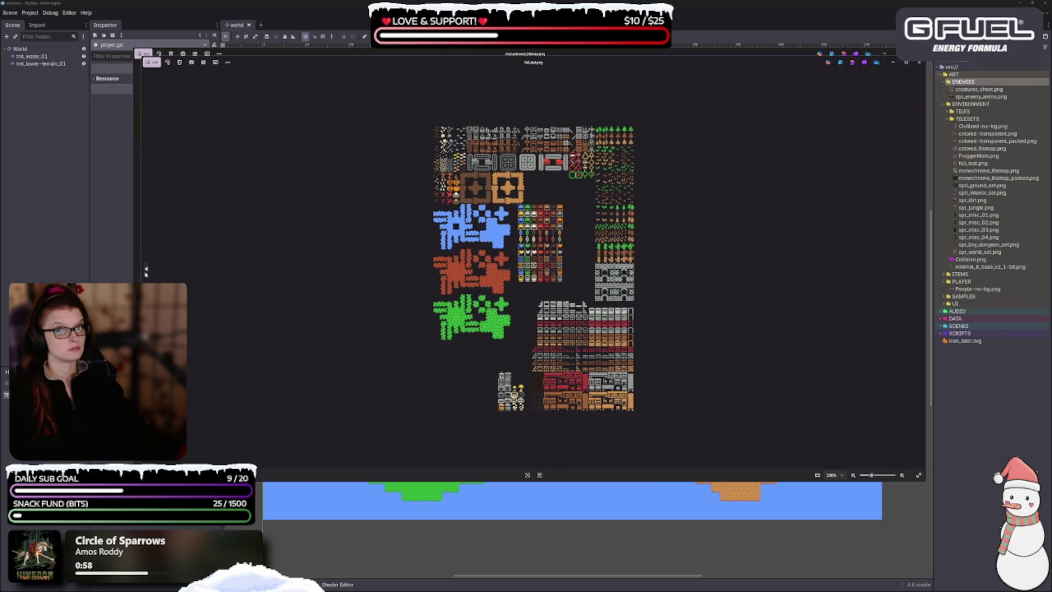
click(146, 269)
click(921, 269)
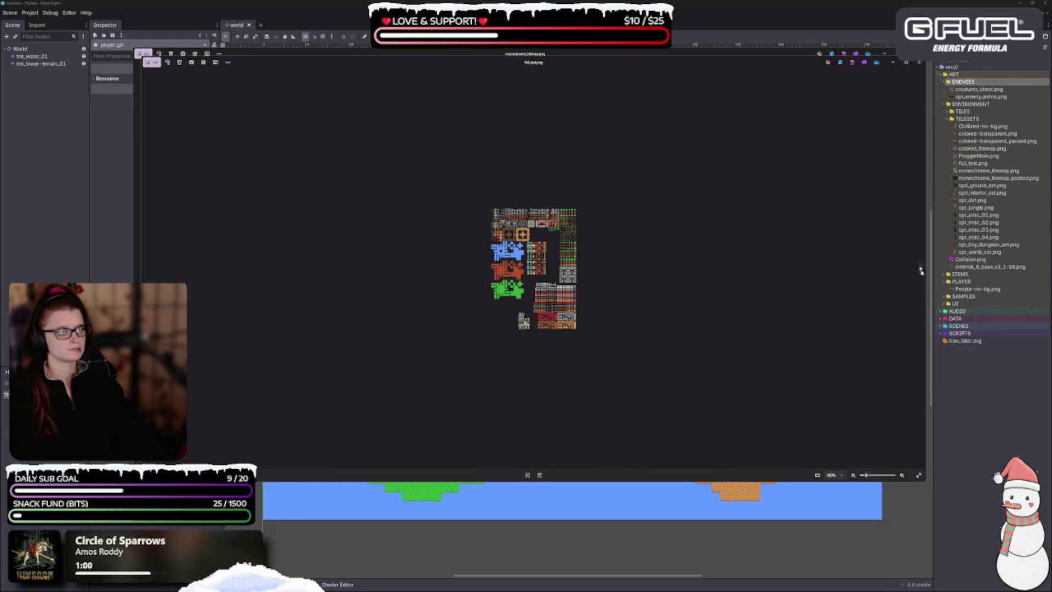
click(920, 268)
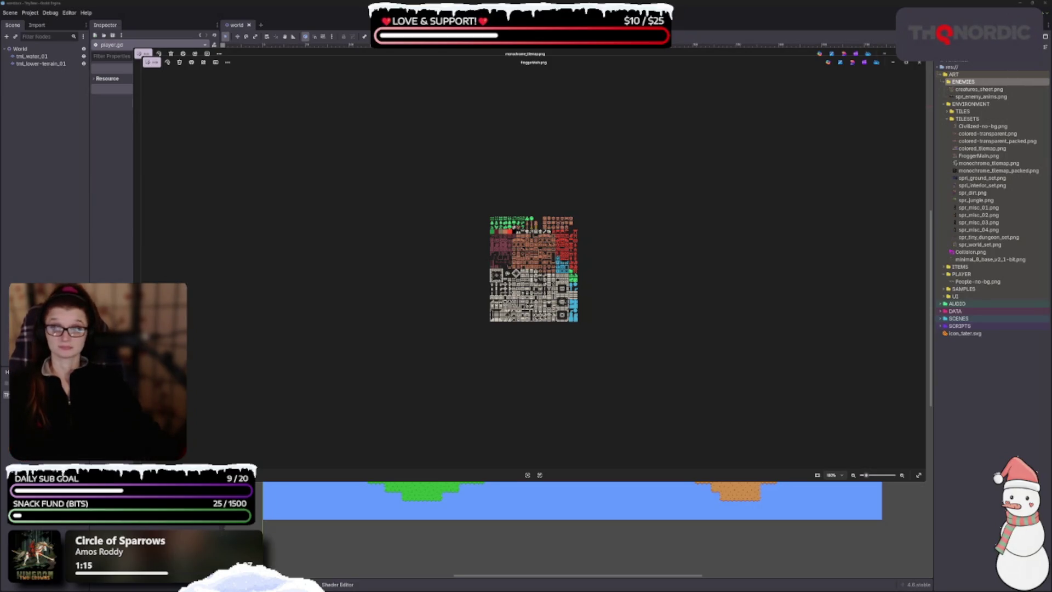
- Zoom in on spr_world_set.png in a second viewer window
scroll(689, 241, up, 5)
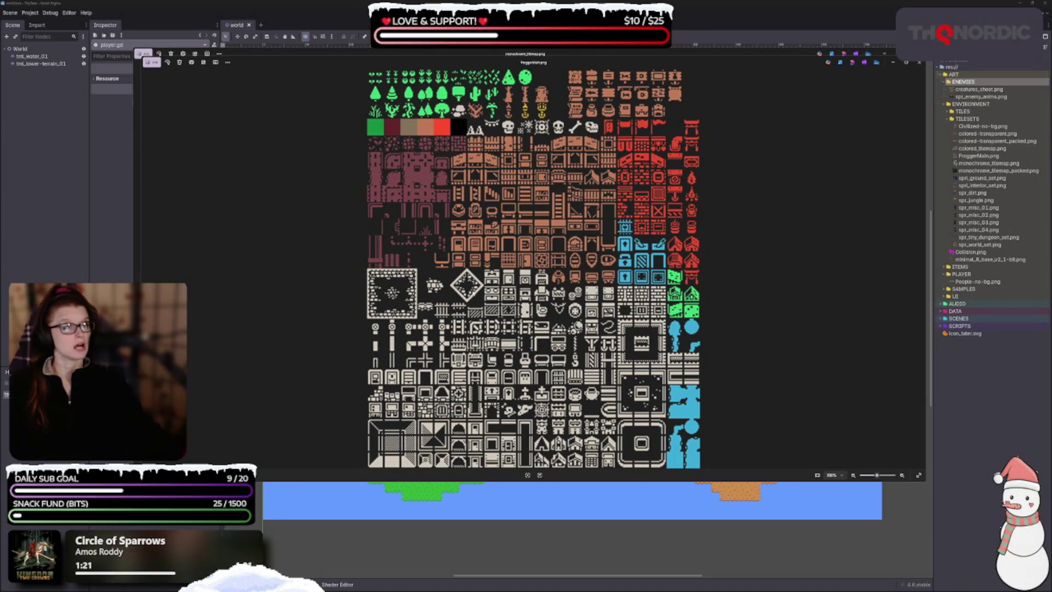
scroll(535, 269, down, 1)
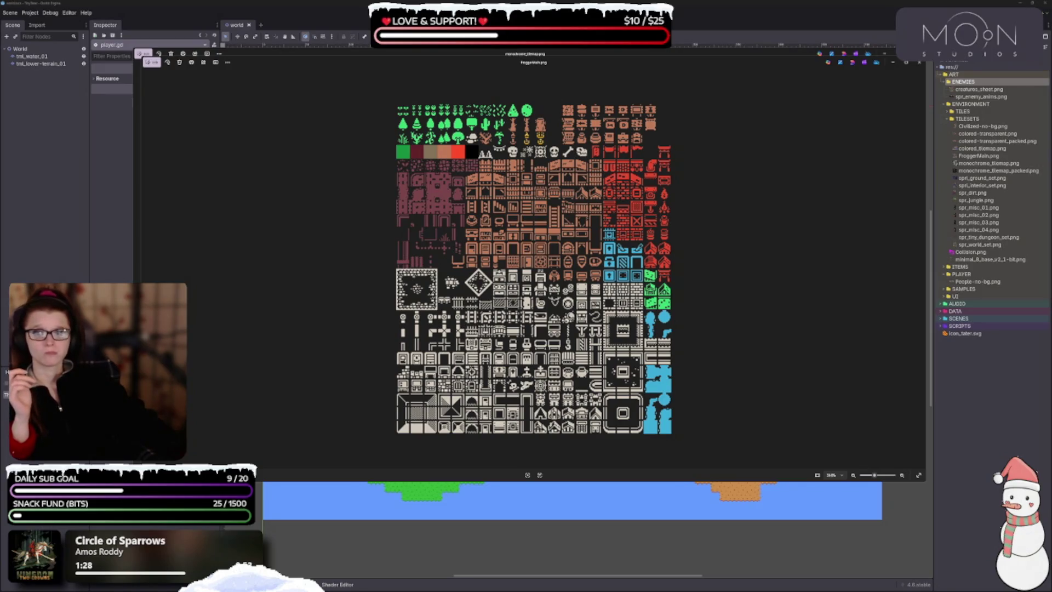
scroll(757, 87, down, 5)
scroll(618, 204, up, 5)
scroll(604, 211, up, 5)
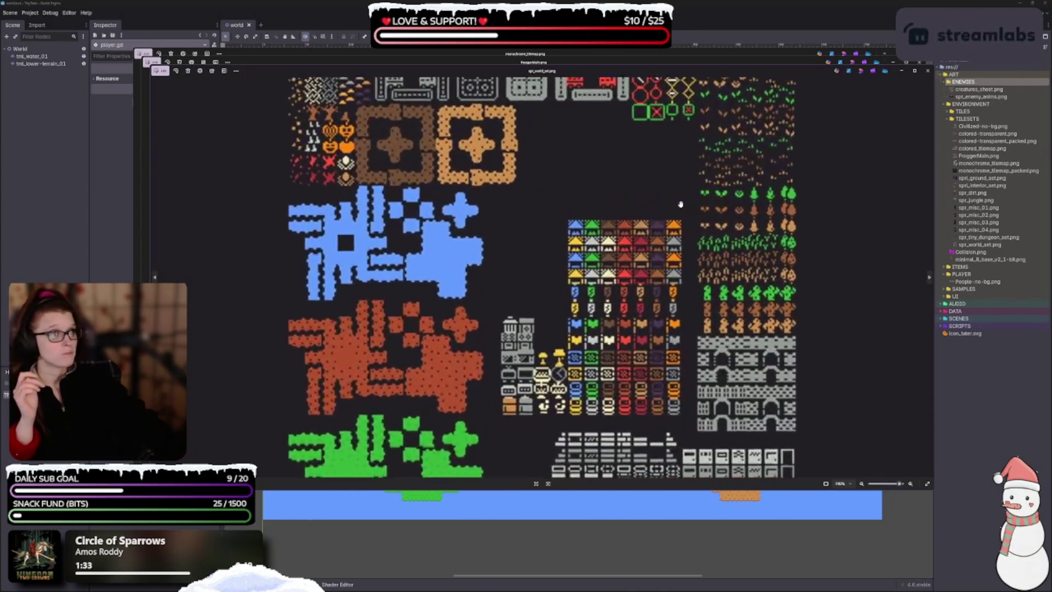
- Move and narrow the spr_world_set.png viewer to reveal the map beside it
scroll(577, 334, down, 2)
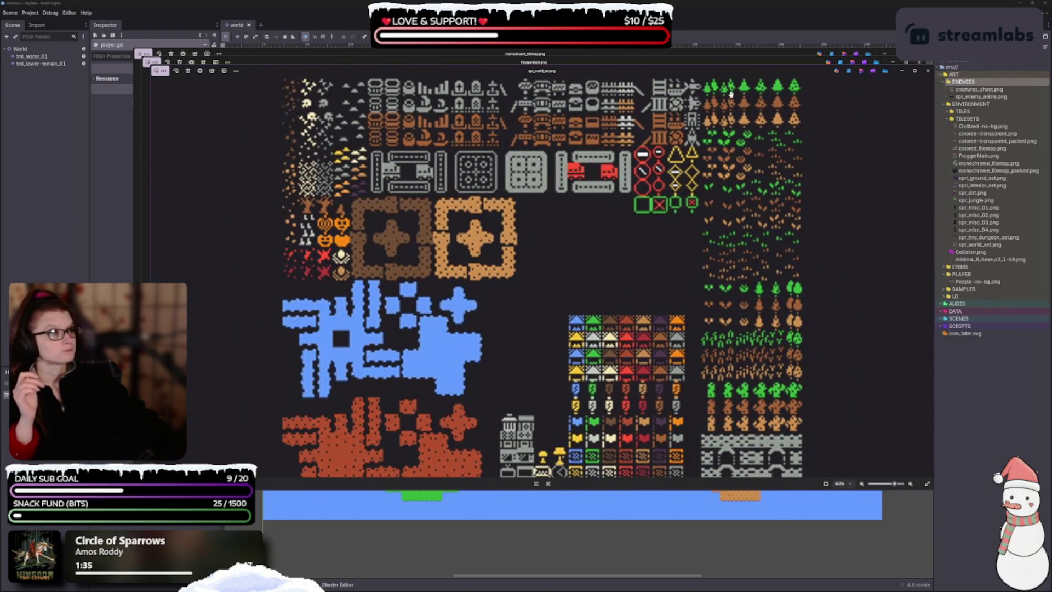
drag(720, 70, 635, 131)
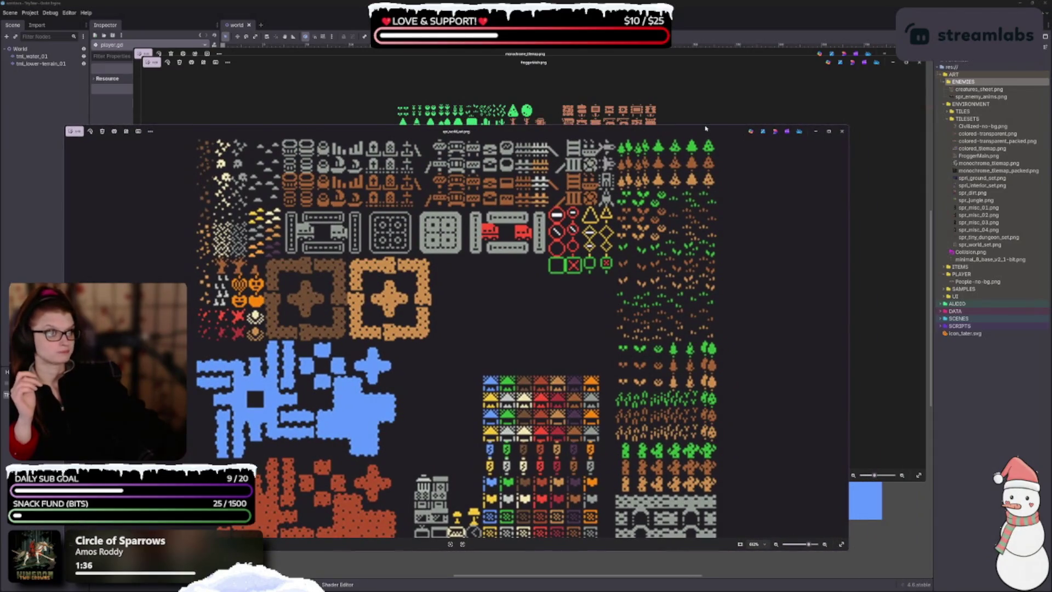
drag(848, 337, 306, 329)
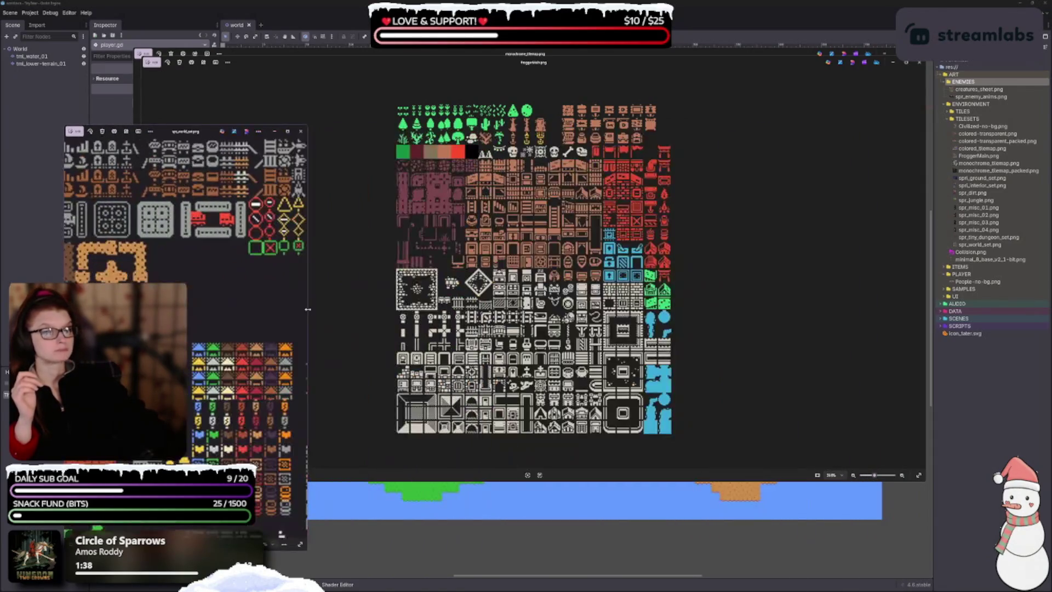
scroll(281, 301, right, 3)
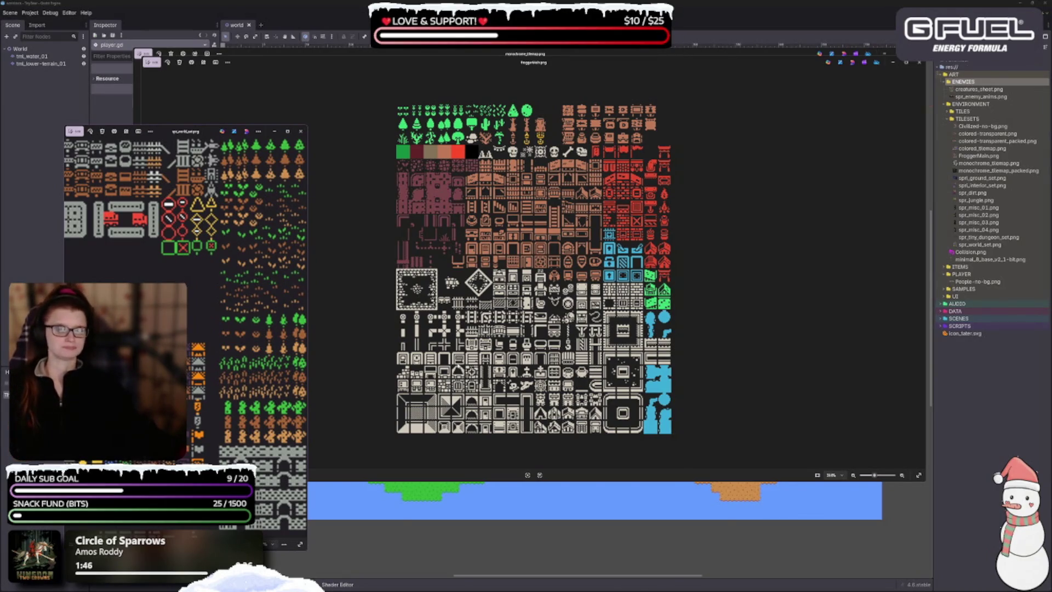
mouse_move(164, 136)
mouse_down()
mouse_move(275, 110)
mouse_move(219, 58)
mouse_up()
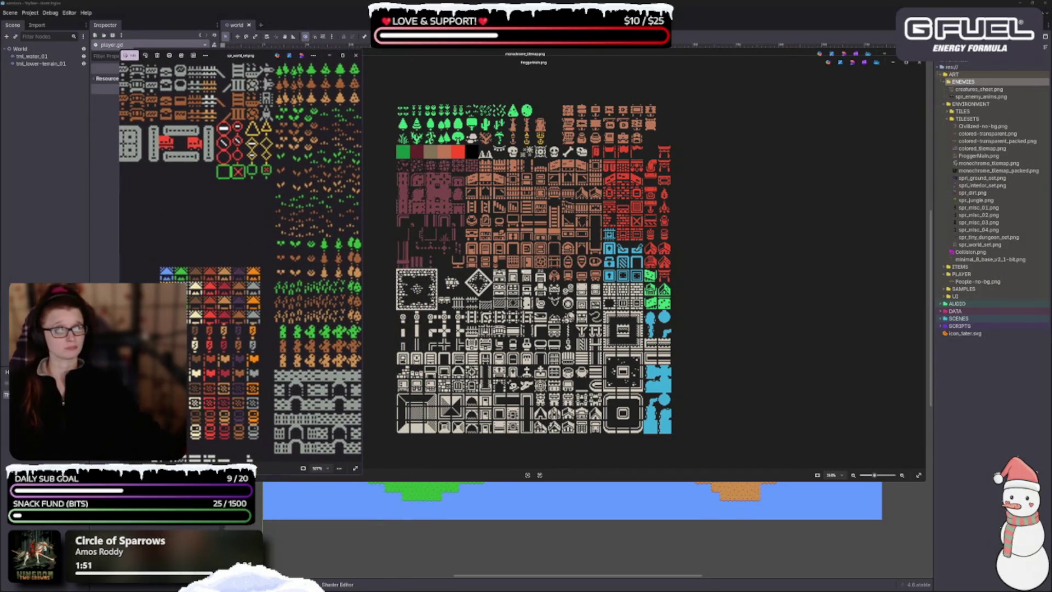
- Arrange the FroggerMain.png and spr_world_set.png viewers side by side, resizing each
click(430, 66)
mouse_move(138, 195)
mouse_down()
mouse_move(481, 196)
mouse_move(438, 196)
mouse_up()
drag(362, 197, 492, 197)
scroll(407, 326, up, 1)
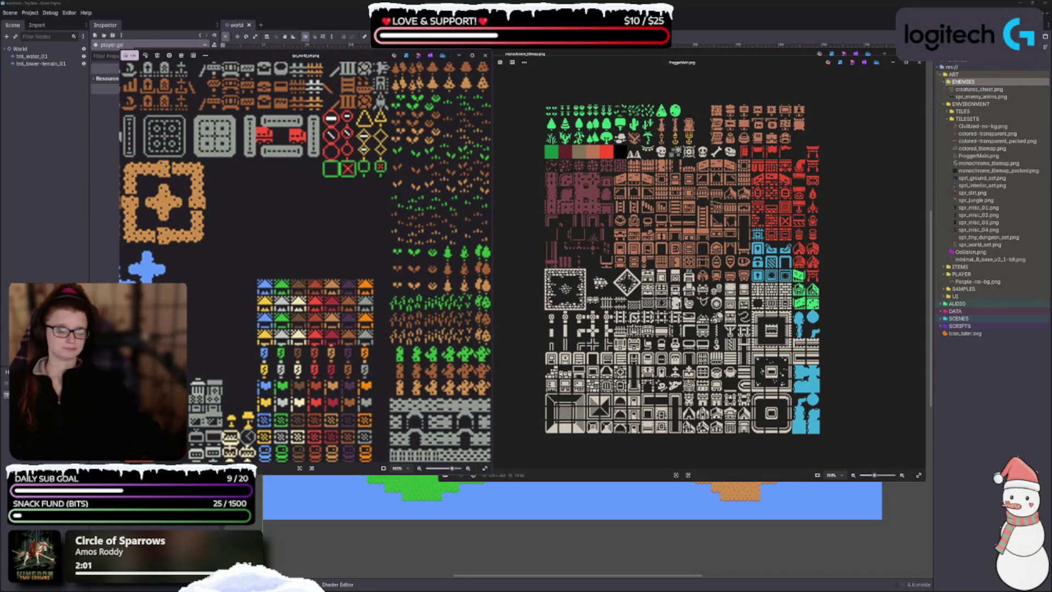
scroll(663, 230, up, 1)
scroll(647, 241, up, 2)
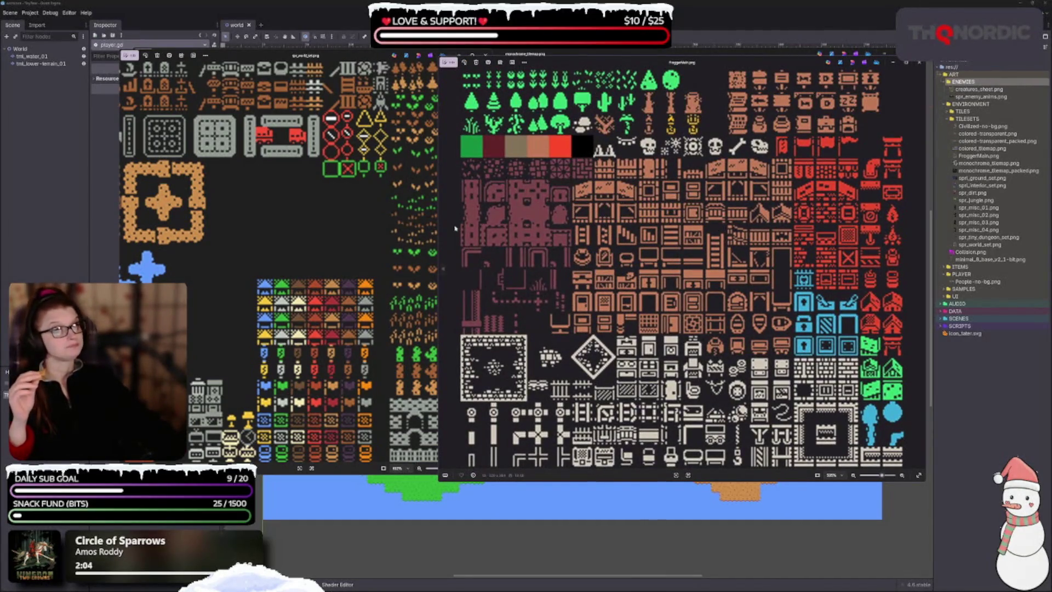
mouse_move(440, 225)
mouse_down()
mouse_move(519, 225)
mouse_move(499, 225)
mouse_up()
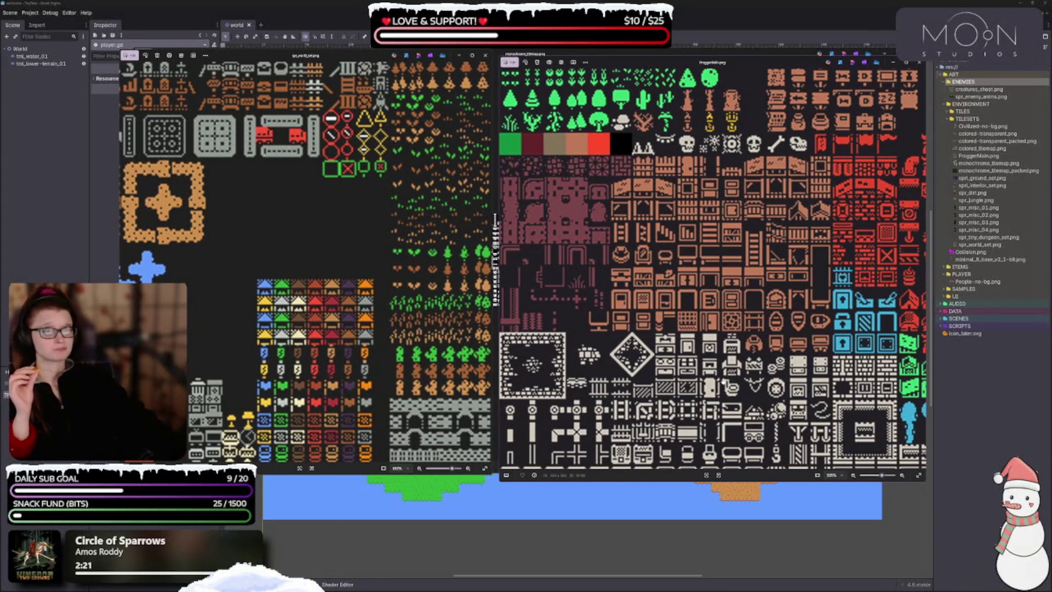
- Zoom to compare both sheets, then close the FroggerMain.png viewer
scroll(727, 367, down, 5)
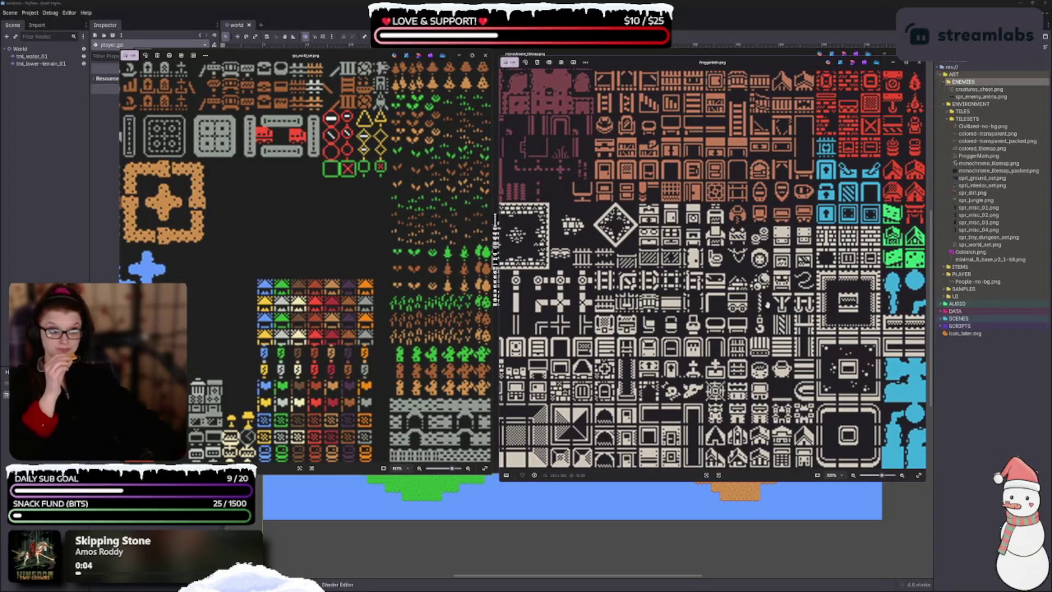
scroll(718, 334, up, 5)
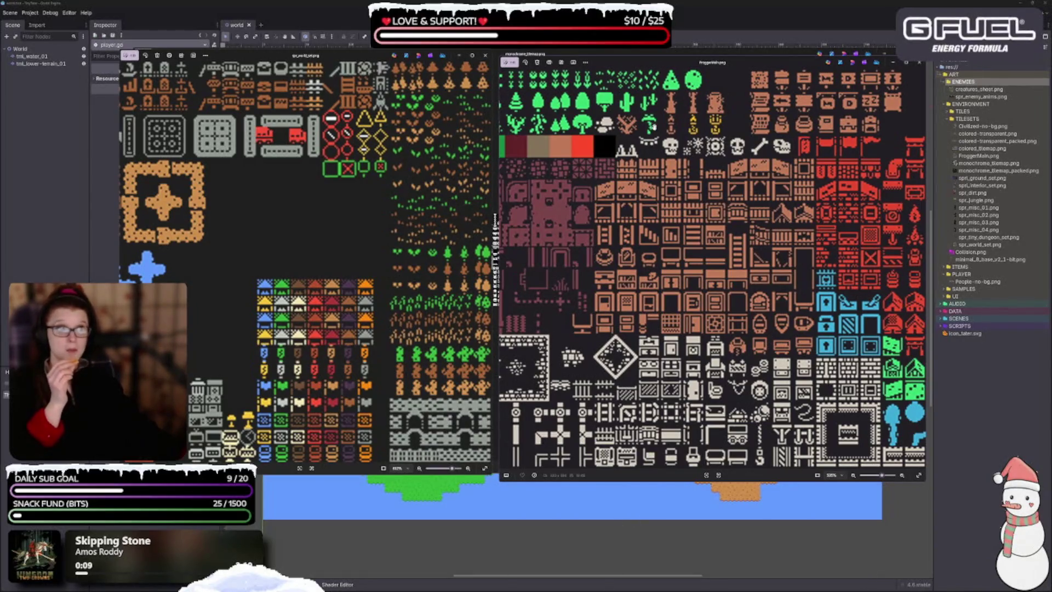
scroll(627, 362, down, 5)
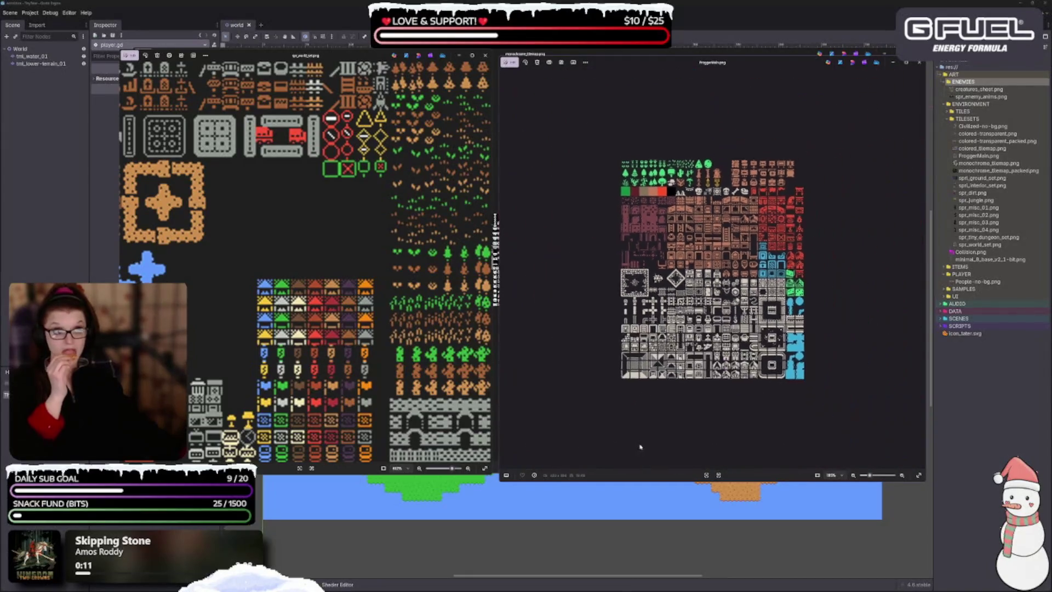
scroll(314, 341, down, 3)
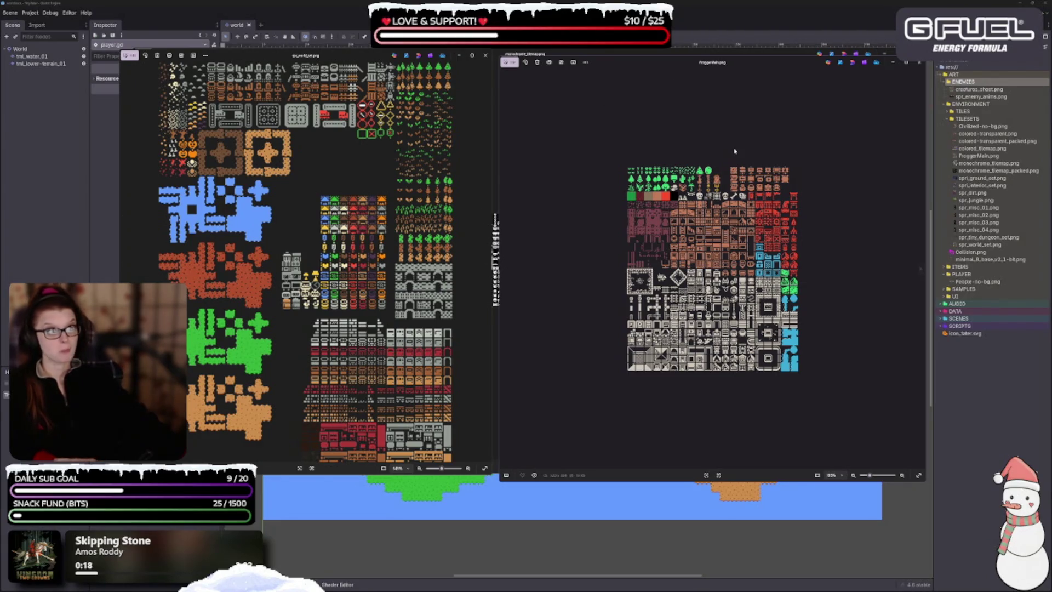
click(907, 64)
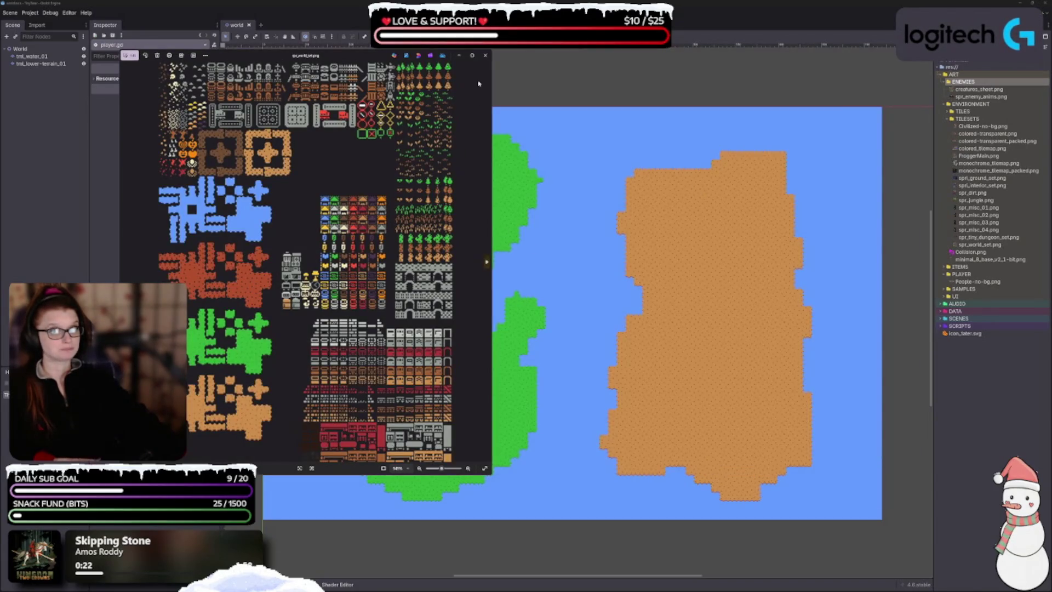
- Close the spr_world_set preview, then widen the viewer to enlarge colored-transparent_packed.png
click(485, 57)
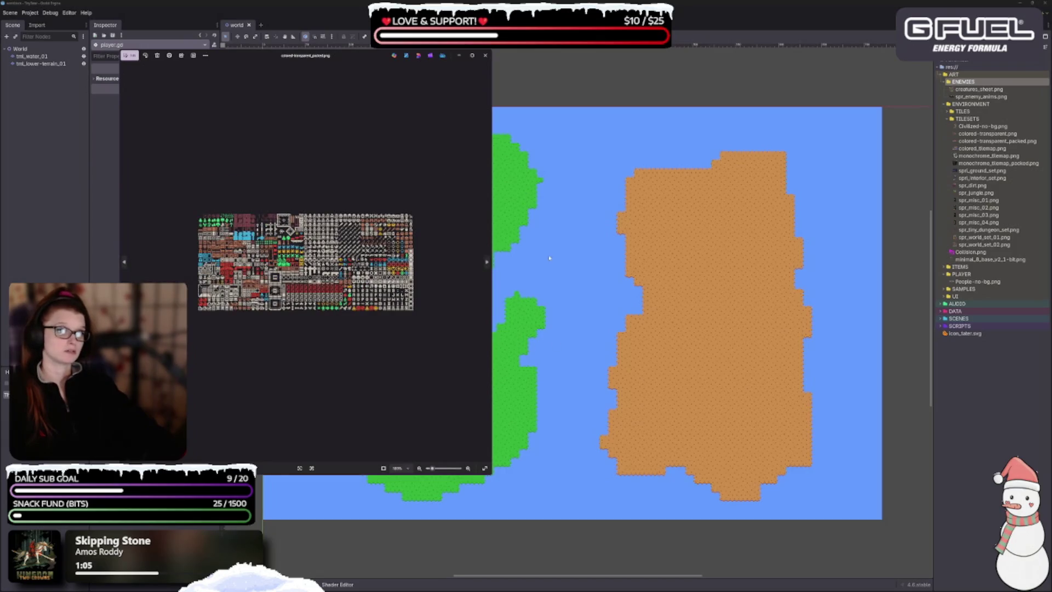
drag(493, 223, 830, 223)
scroll(323, 265, down, 2)
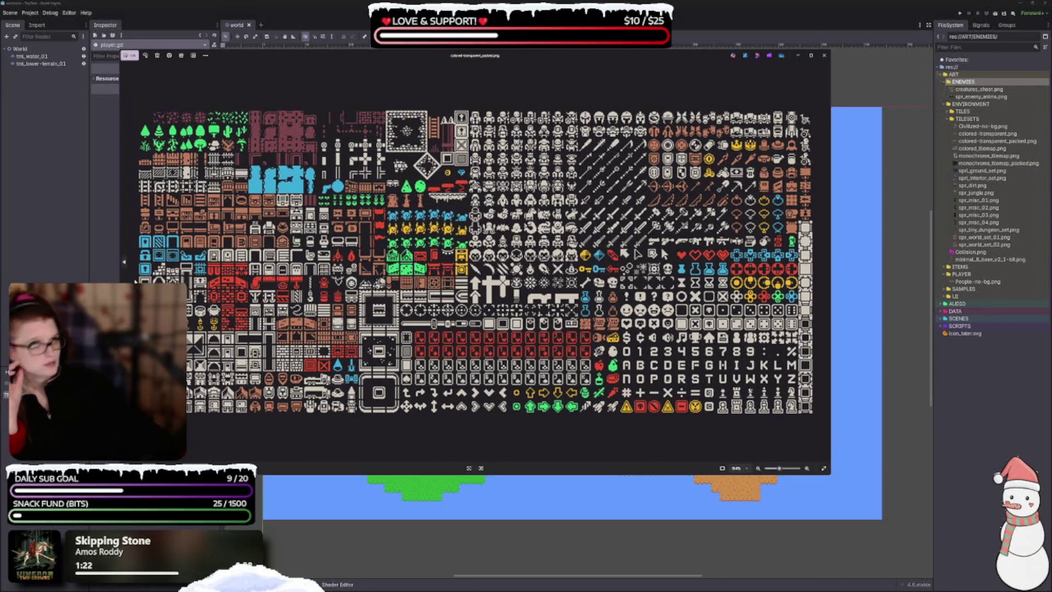
- Flip to monochrome_tilemap.png and back, zoom colored-transparent_packed.png, then close the second viewer
click(125, 263)
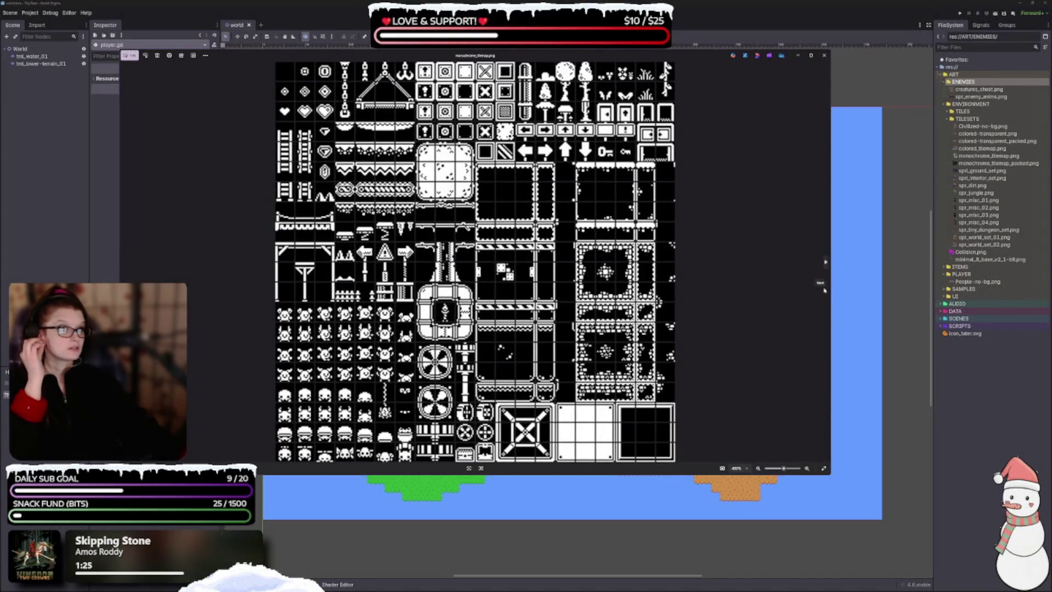
click(827, 264)
scroll(538, 347, up, 5)
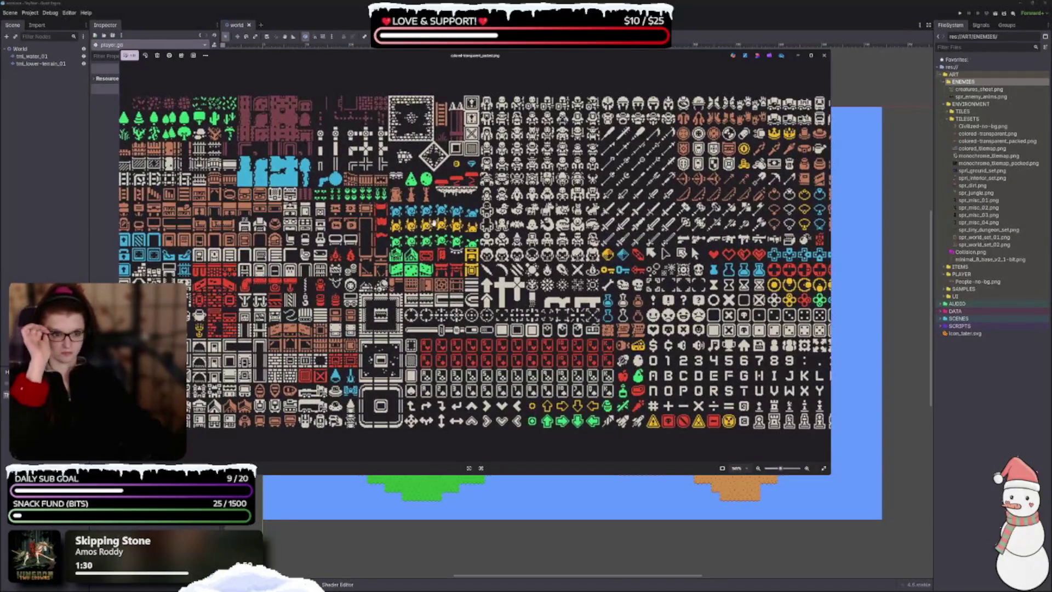
scroll(434, 223, down, 2)
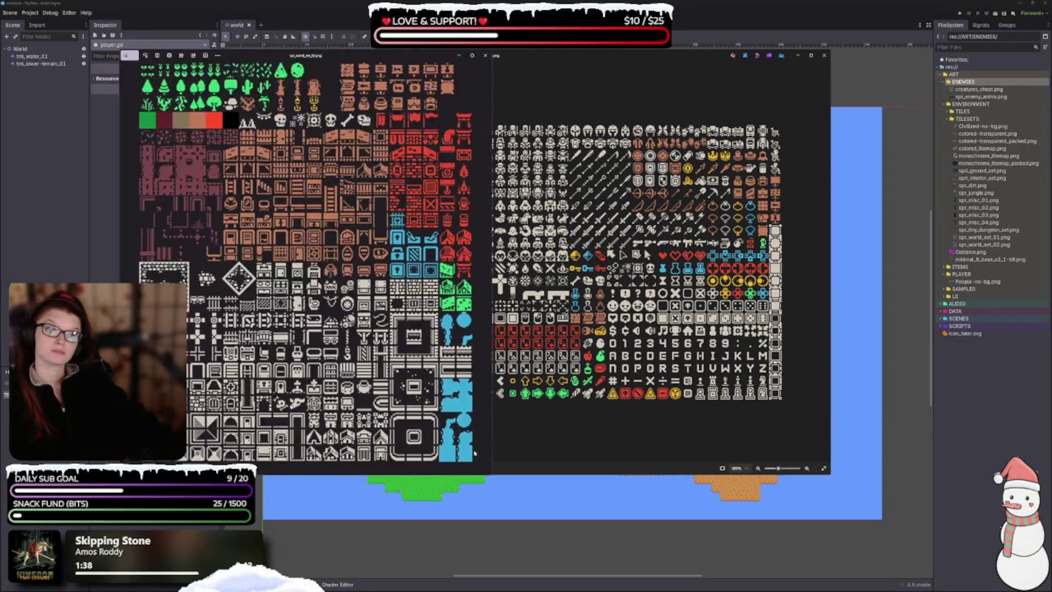
scroll(377, 286, down, 3)
scroll(377, 286, up, 3)
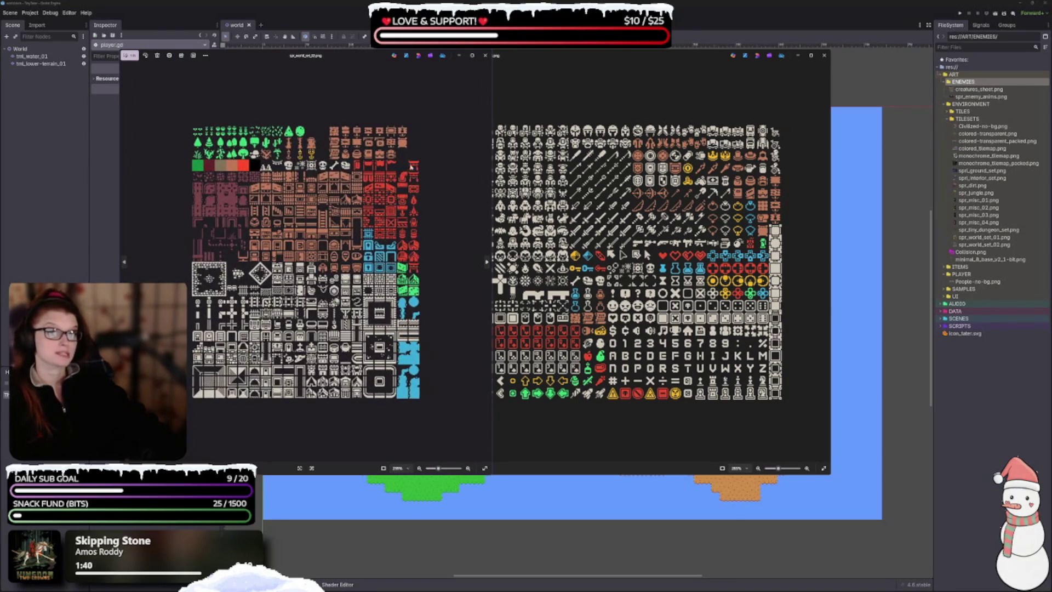
click(485, 55)
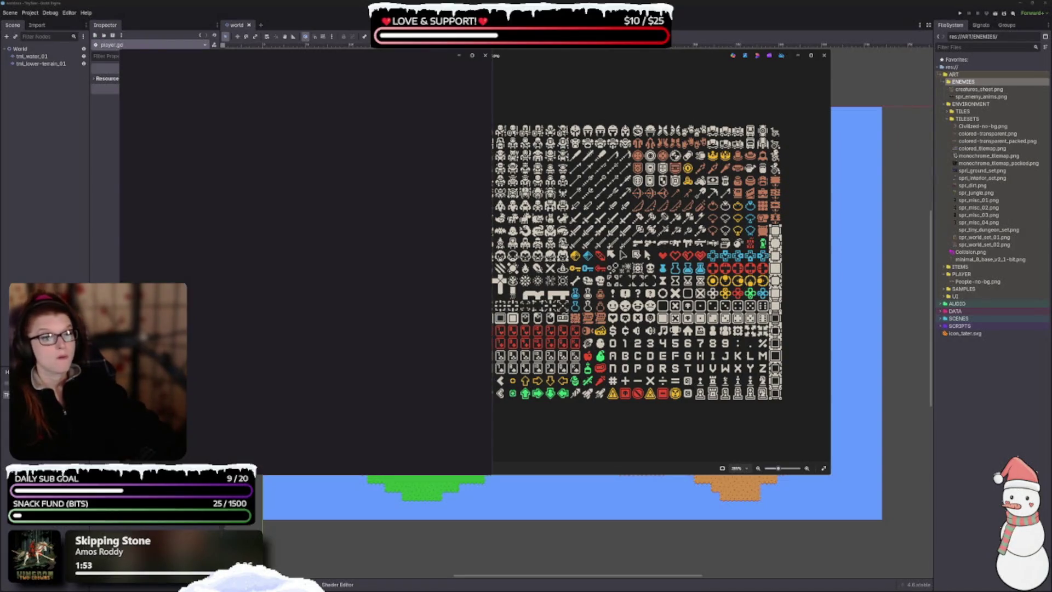
- Zoom into the left tileset preview, then close the colored-transparent.png viewer
scroll(305, 317, up, 2)
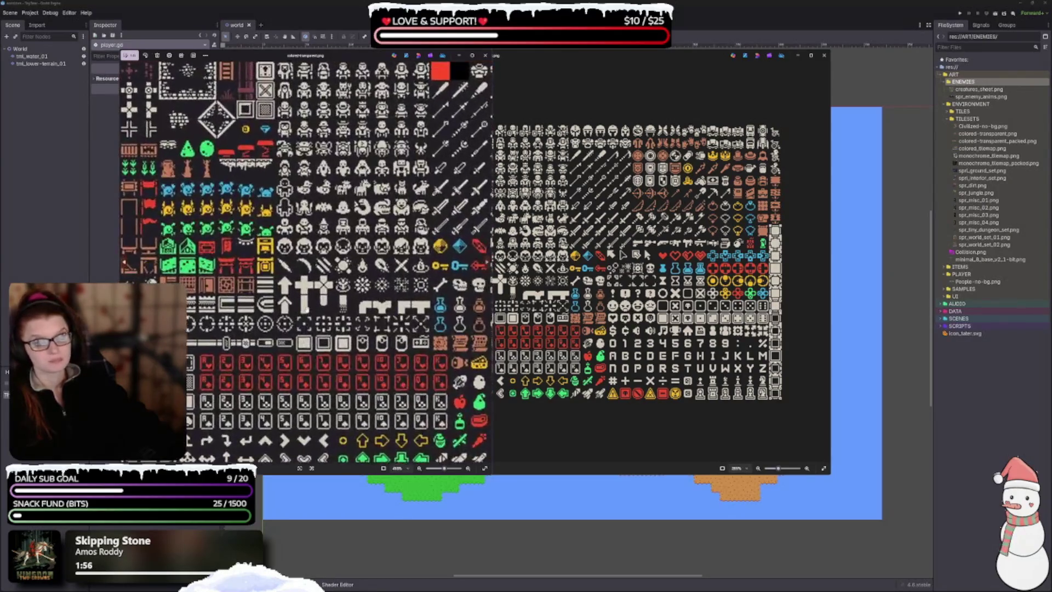
scroll(407, 331, up, 2)
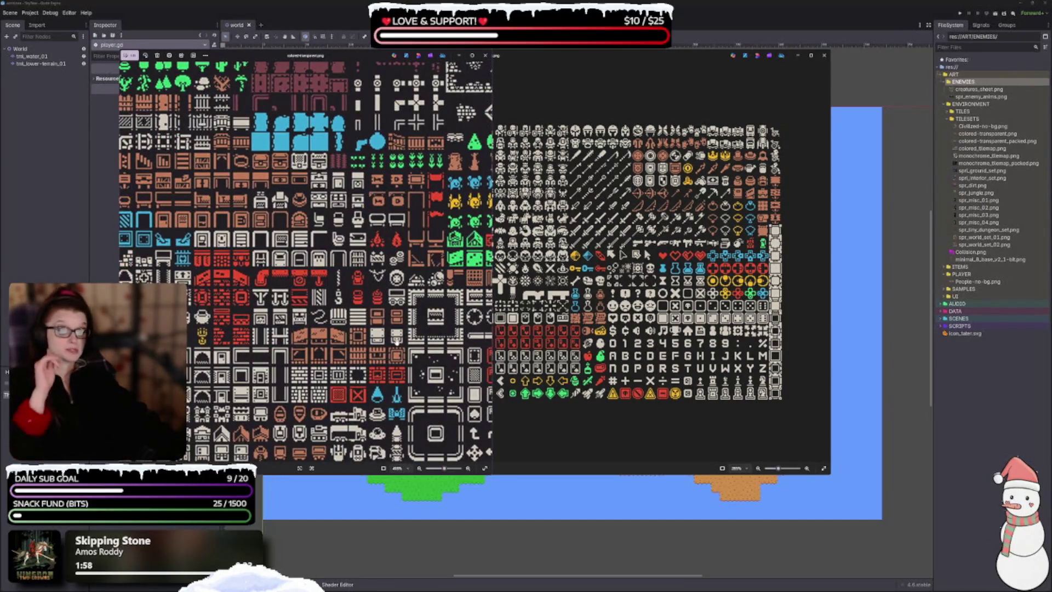
scroll(258, 363, up, 1)
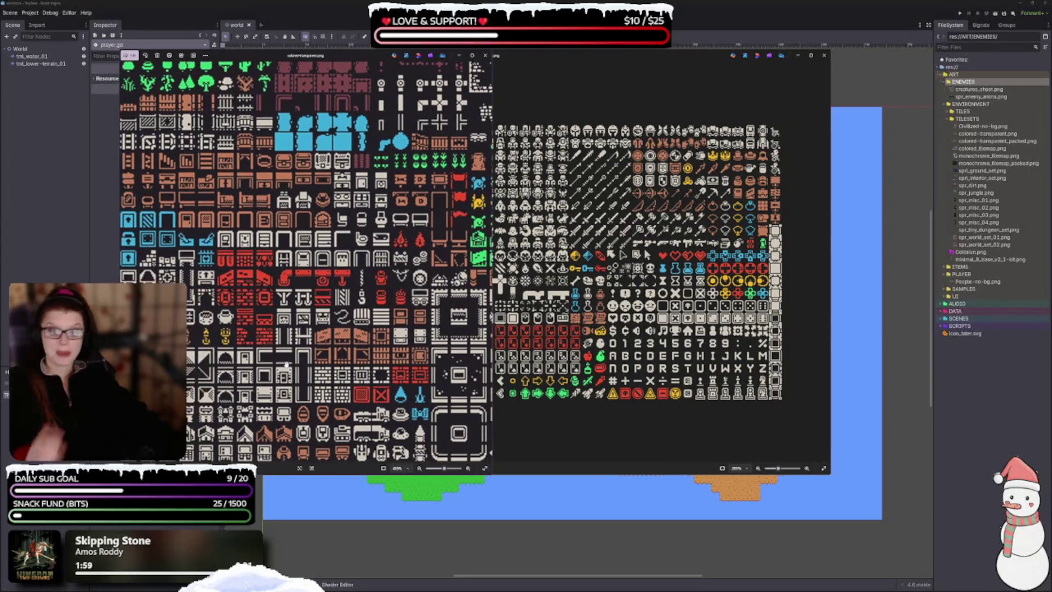
scroll(334, 393, up, 1)
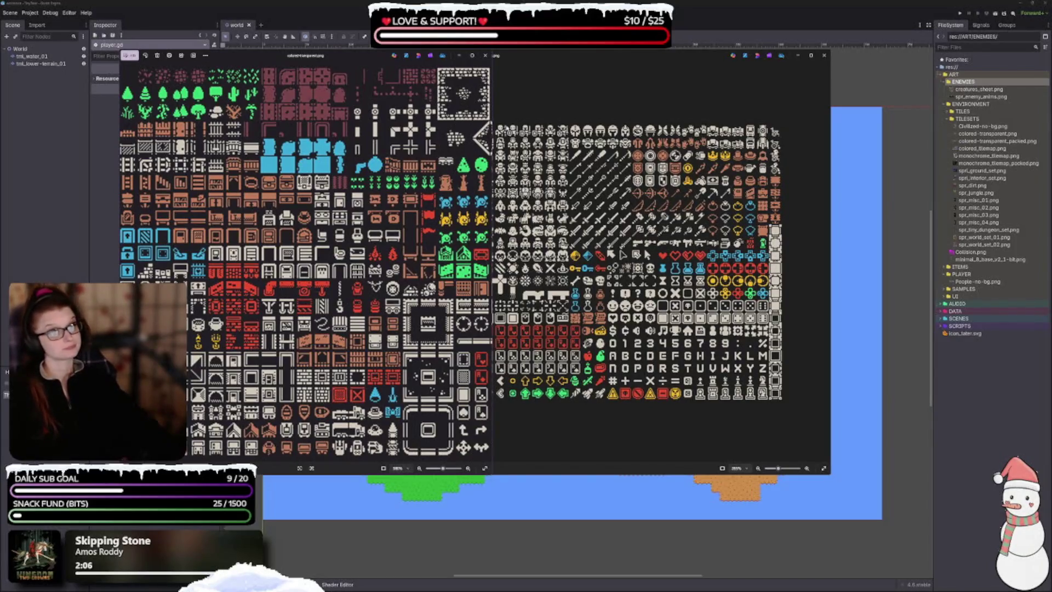
click(485, 55)
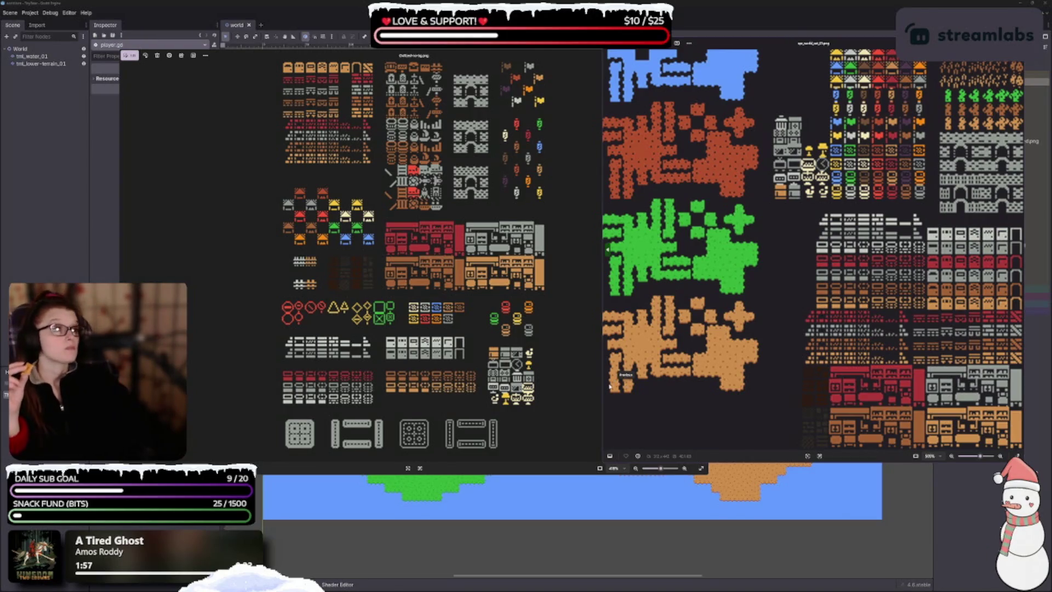
- Scroll through the remaining tileset sheets and bring the other preview to the front
scroll(685, 337, up, 4)
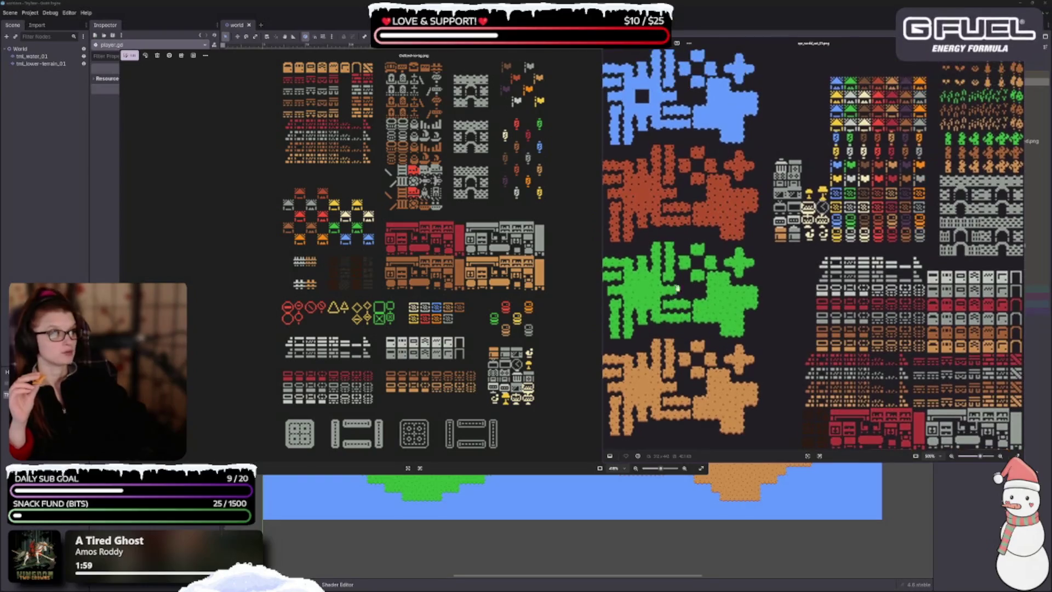
scroll(693, 334, up, 2)
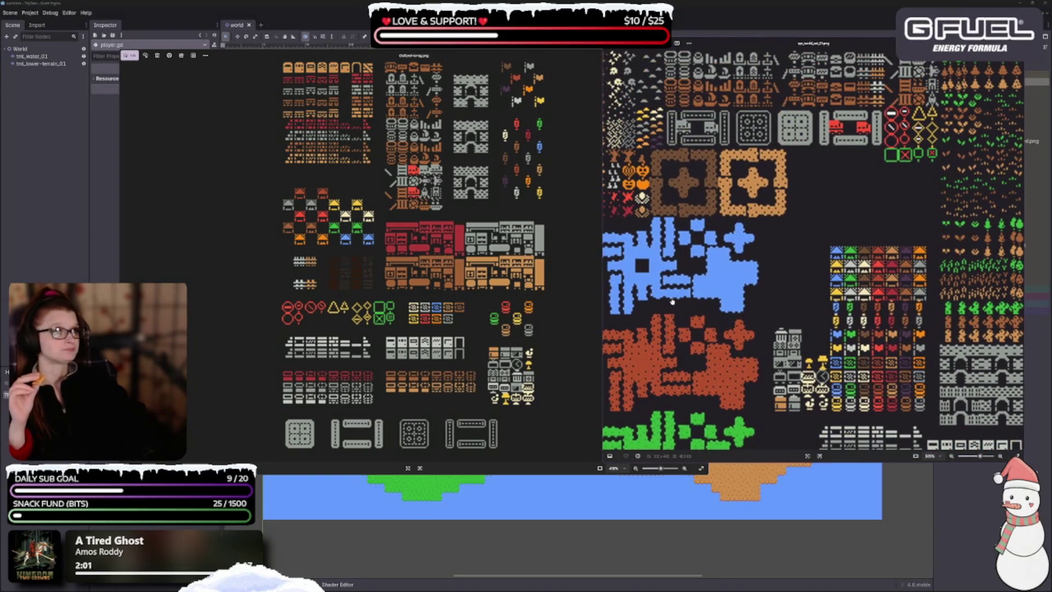
scroll(798, 316, up, 2)
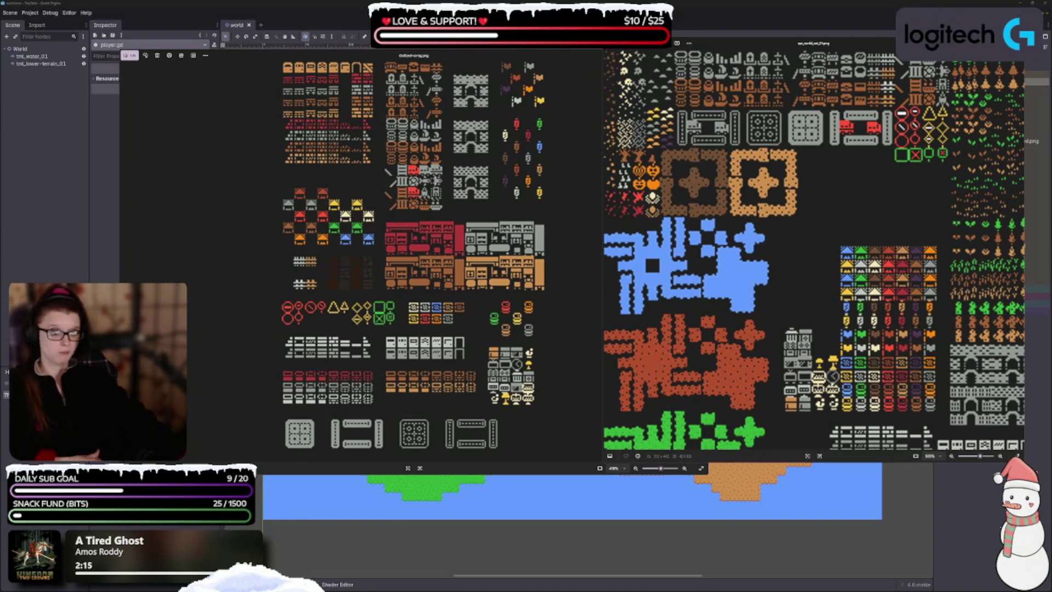
scroll(775, 411, down, 3)
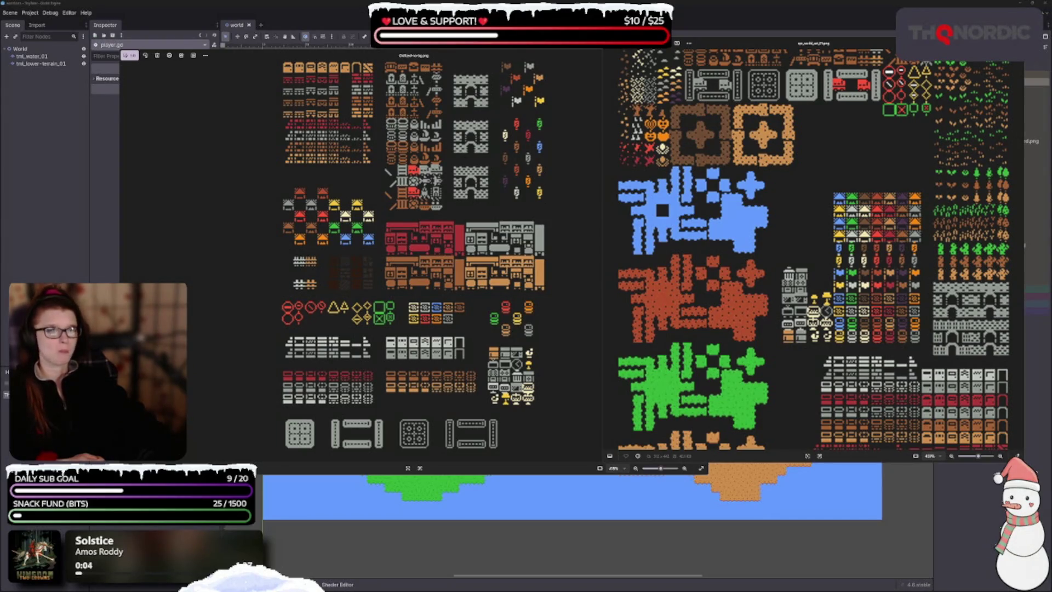
scroll(853, 348, up, 2)
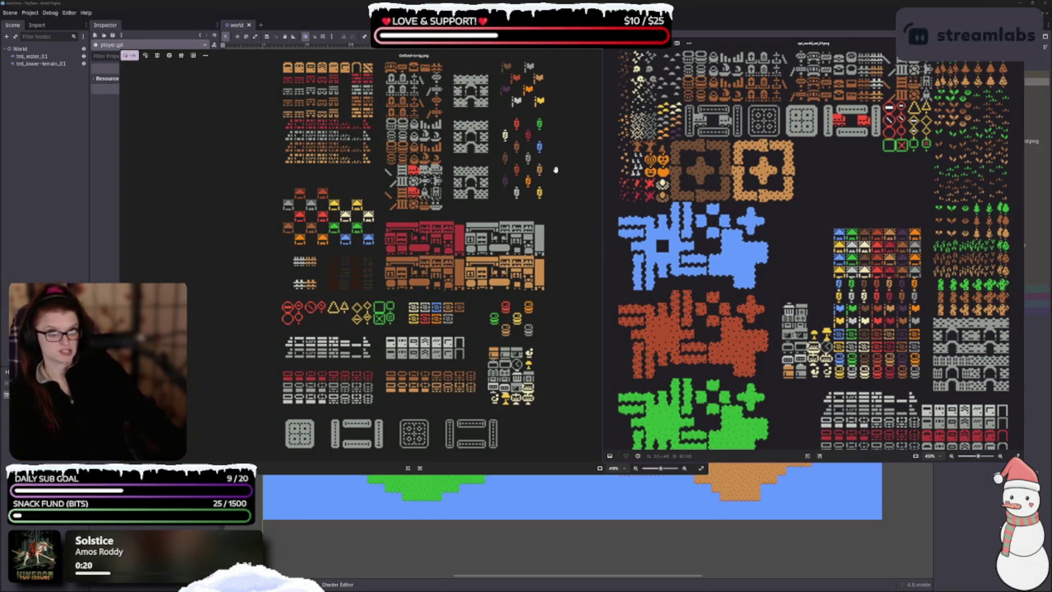
click(588, 69)
- Close both remaining tileset previews and scroll down over the green and orange terrain map
click(701, 56)
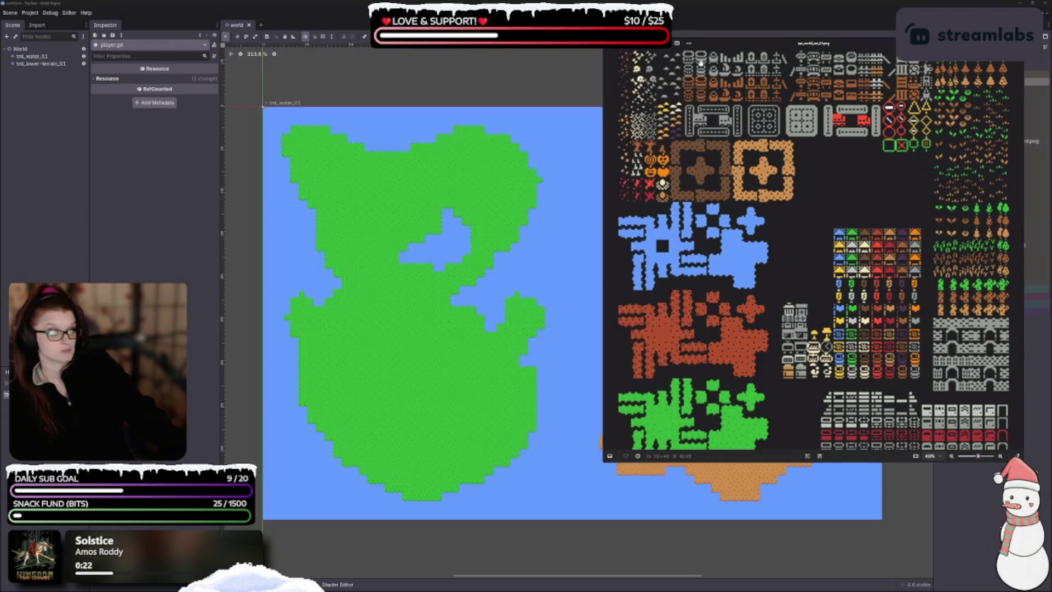
key(ctrl+w)
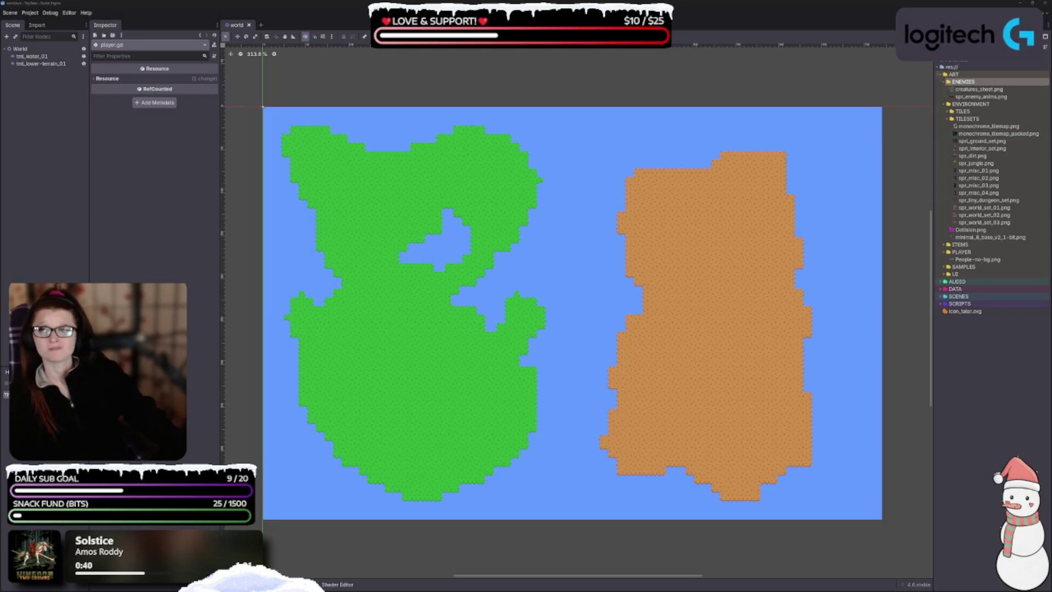
scroll(679, 309, down, 1)
scroll(679, 309, down, 3)
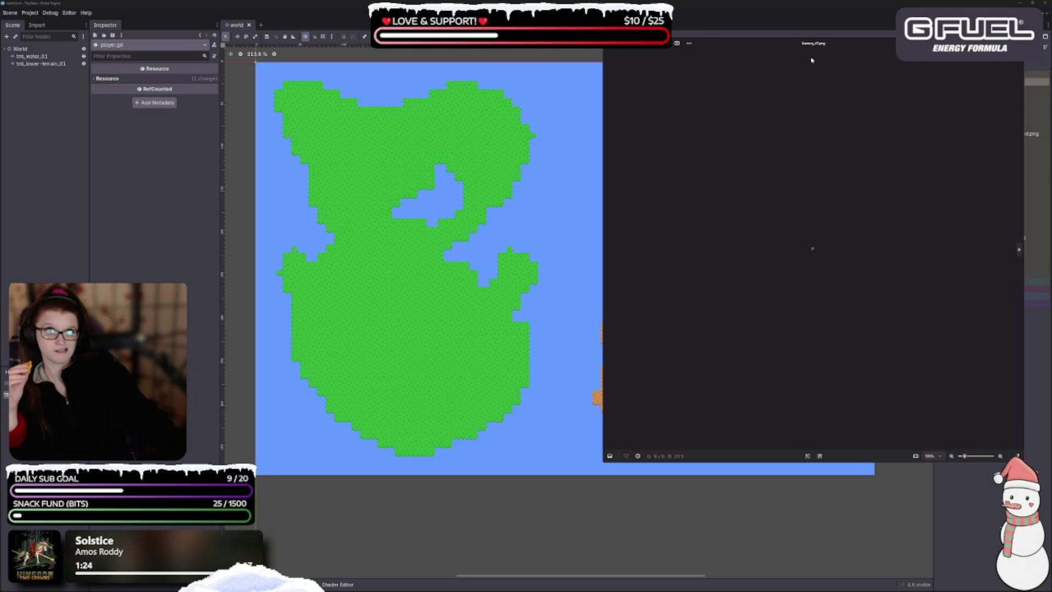
- Step through about 25 small sprite images, close the viewer, and select spr_misc_01.png
scroll(534, 314, up, 5)
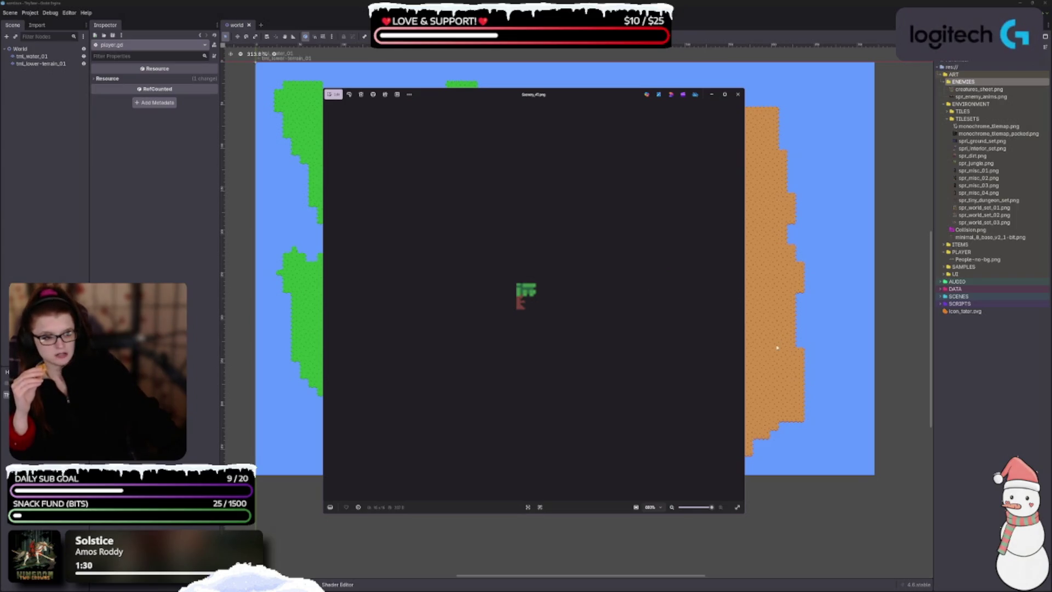
click(740, 301)
click(740, 301)
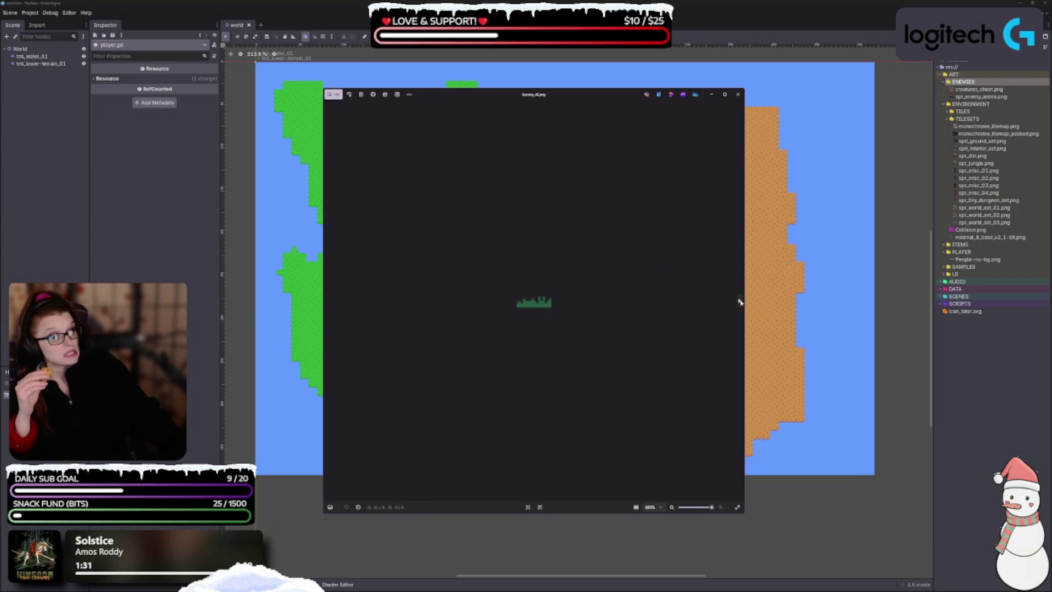
click(740, 301)
click(740, 301)
click(739, 302)
click(740, 302)
click(740, 301)
click(739, 302)
click(740, 301)
click(740, 301)
click(739, 302)
click(740, 302)
click(739, 301)
click(739, 301)
click(739, 301)
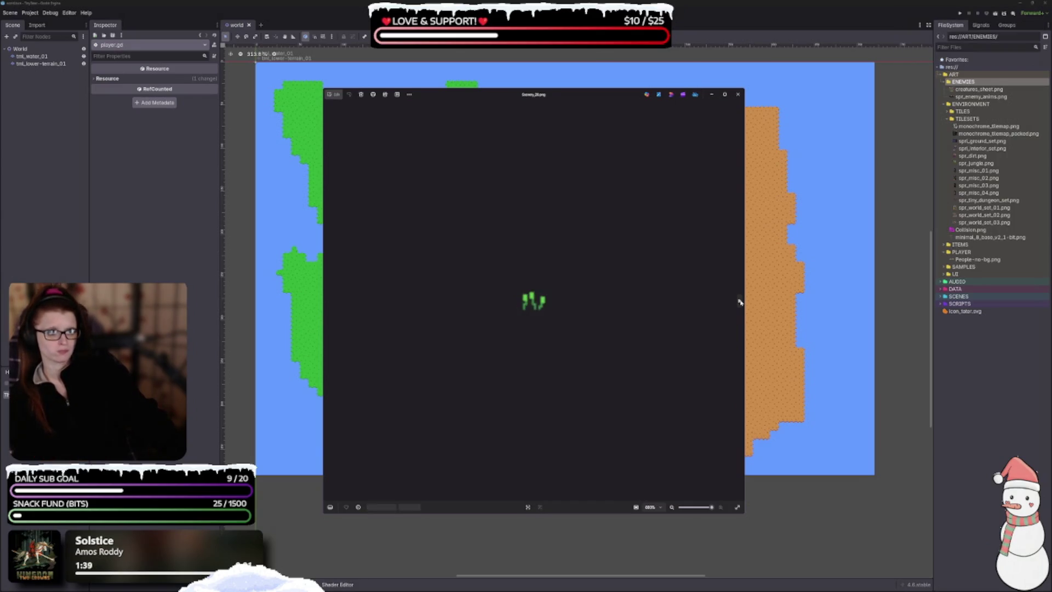
click(740, 302)
click(739, 301)
click(740, 301)
click(740, 302)
click(739, 301)
click(740, 301)
click(740, 301)
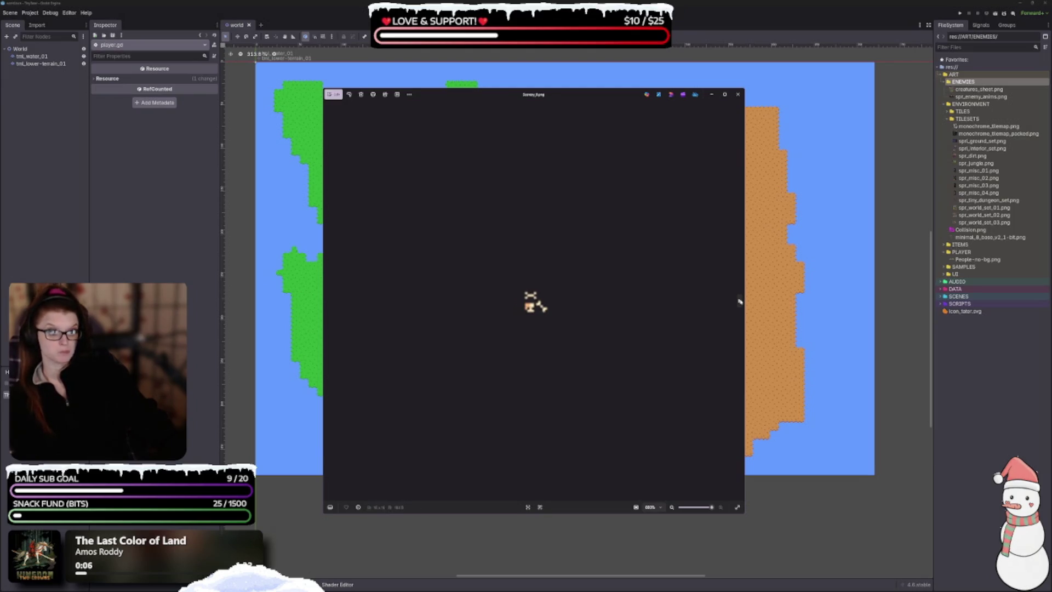
click(740, 301)
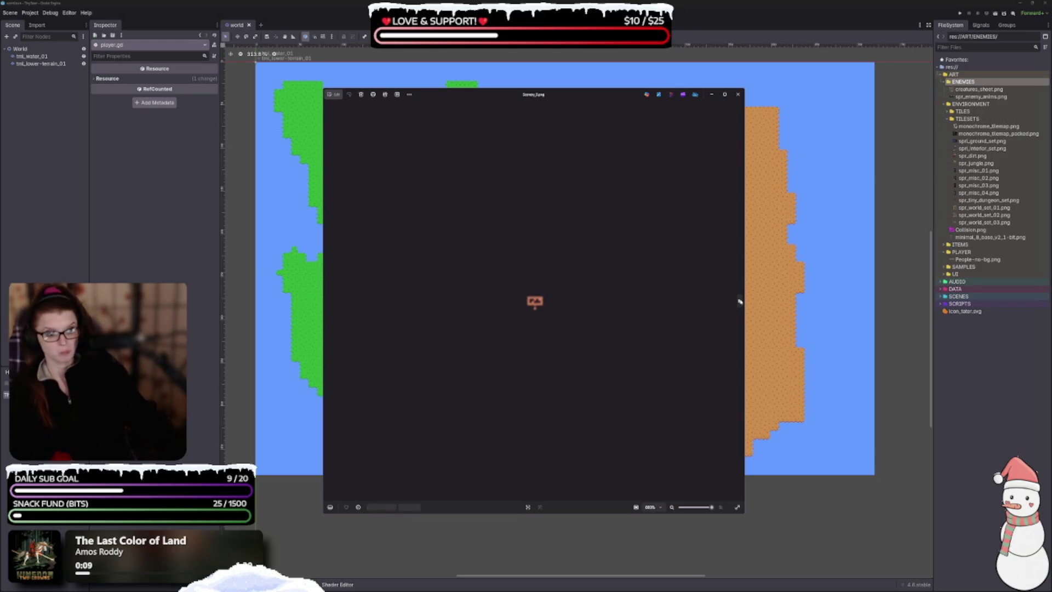
click(739, 302)
click(740, 301)
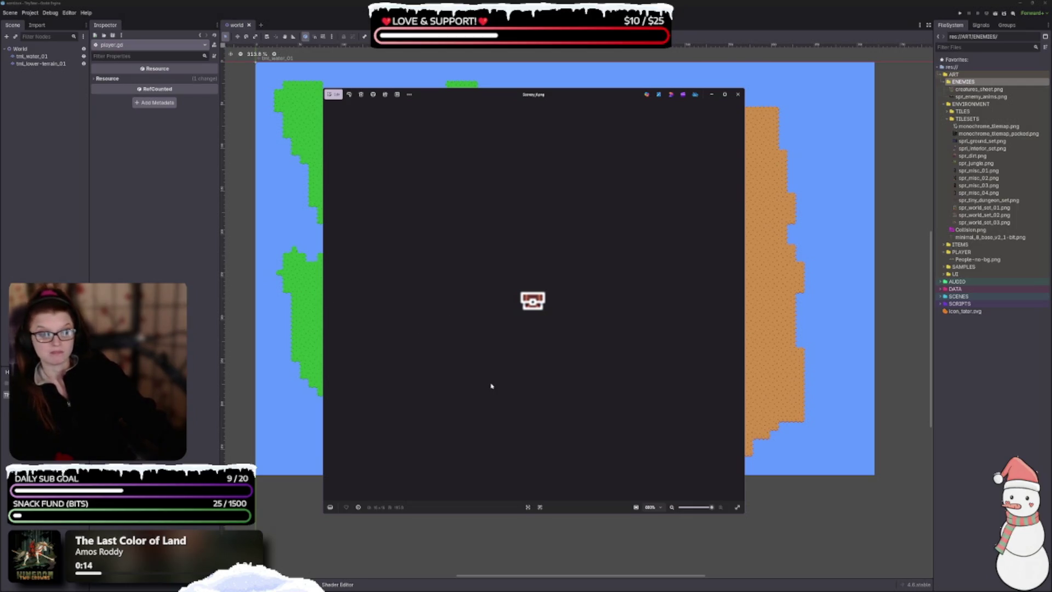
click(738, 95)
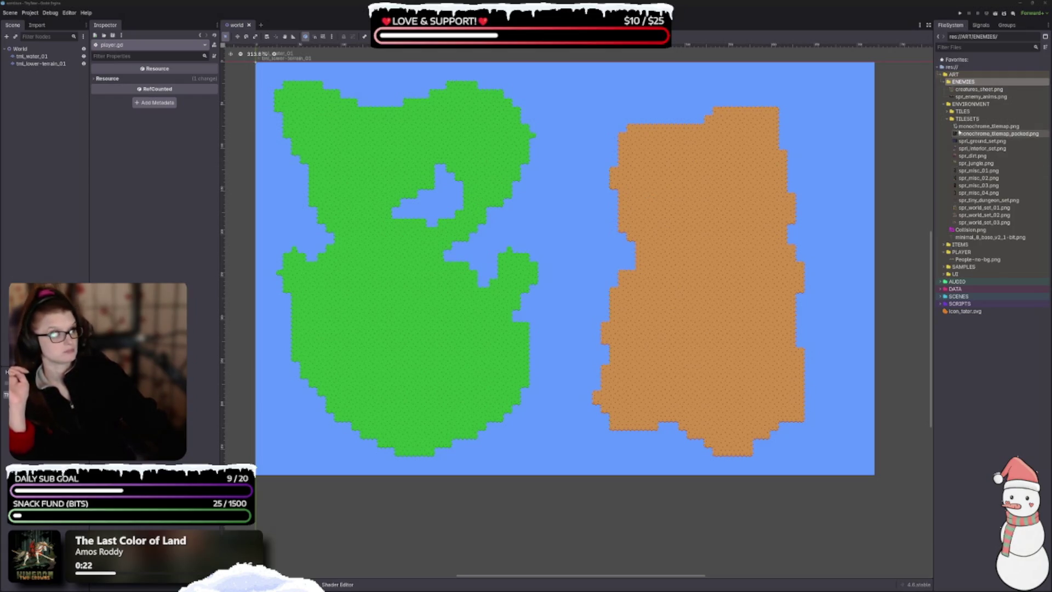
click(978, 170)
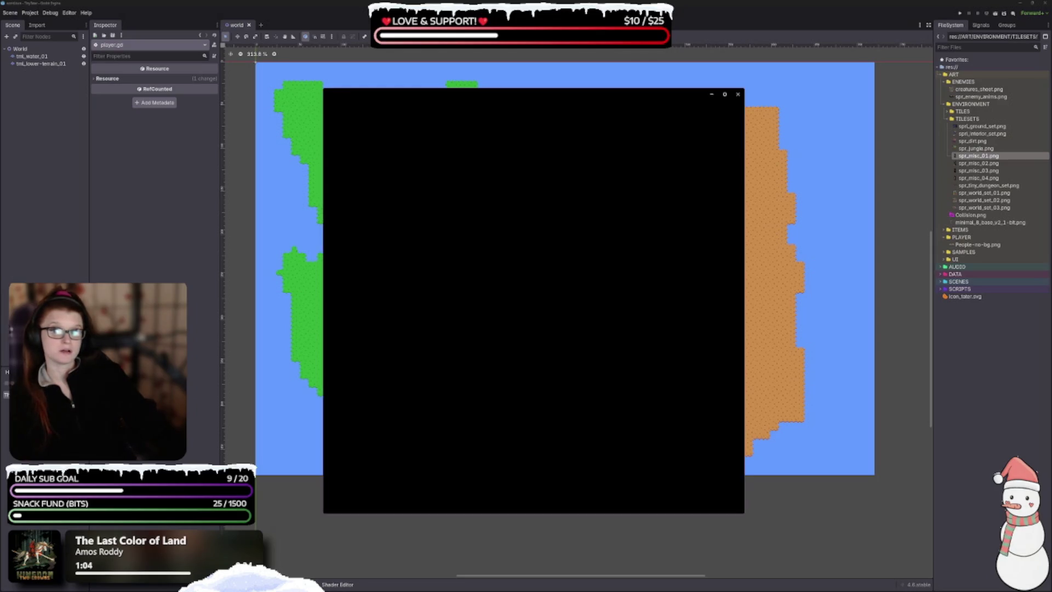
- Scroll over the spr_misc_01.png sheet, advance to the next items sheet, then close the preview
scroll(247, 170, up, 1)
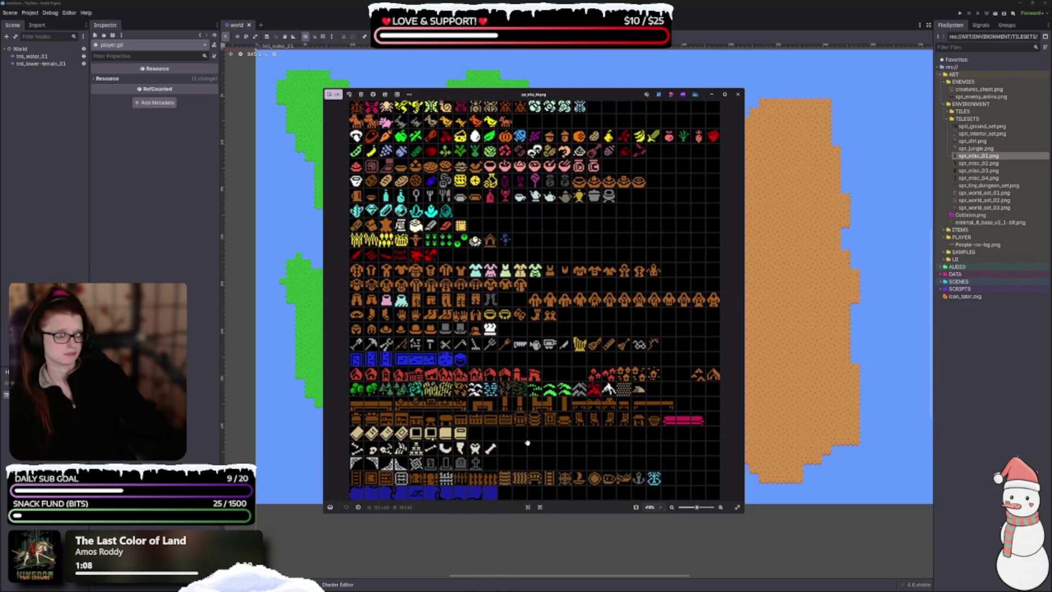
scroll(526, 356, down, 1)
scroll(515, 305, down, 1)
scroll(515, 305, up, 5)
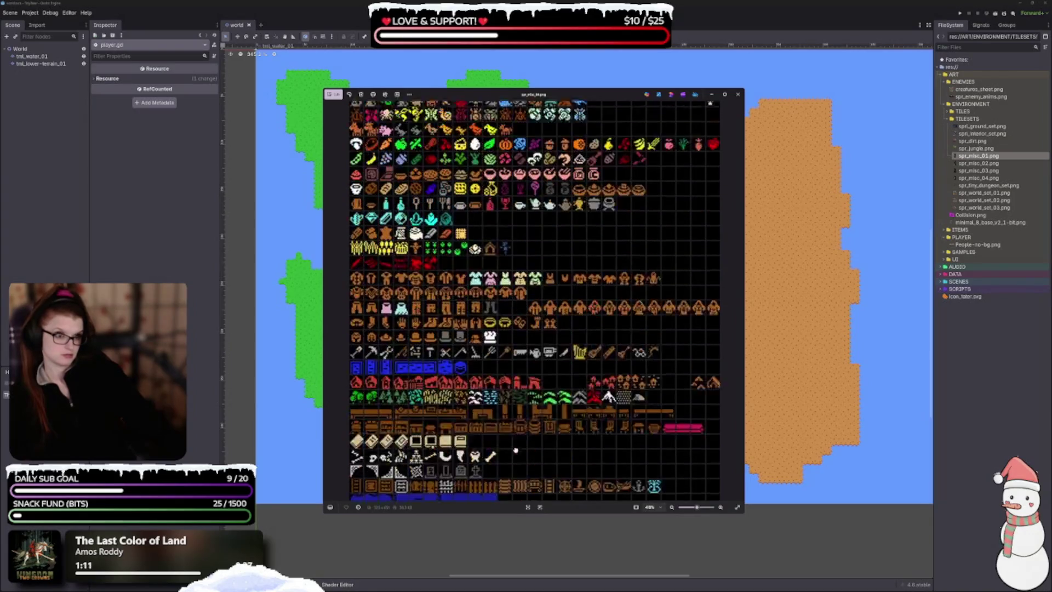
scroll(515, 446, up, 1)
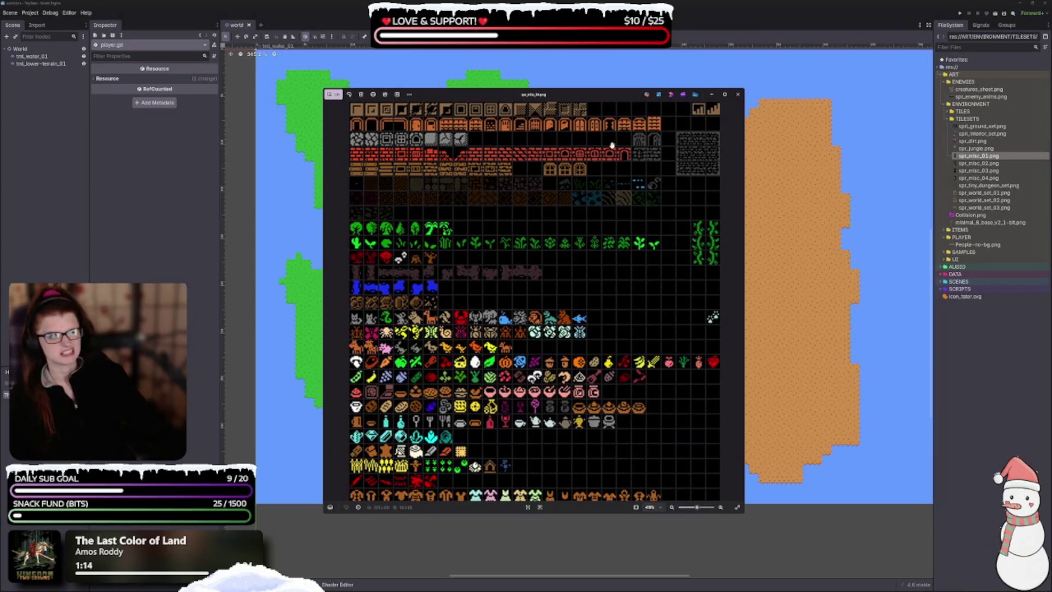
click(737, 313)
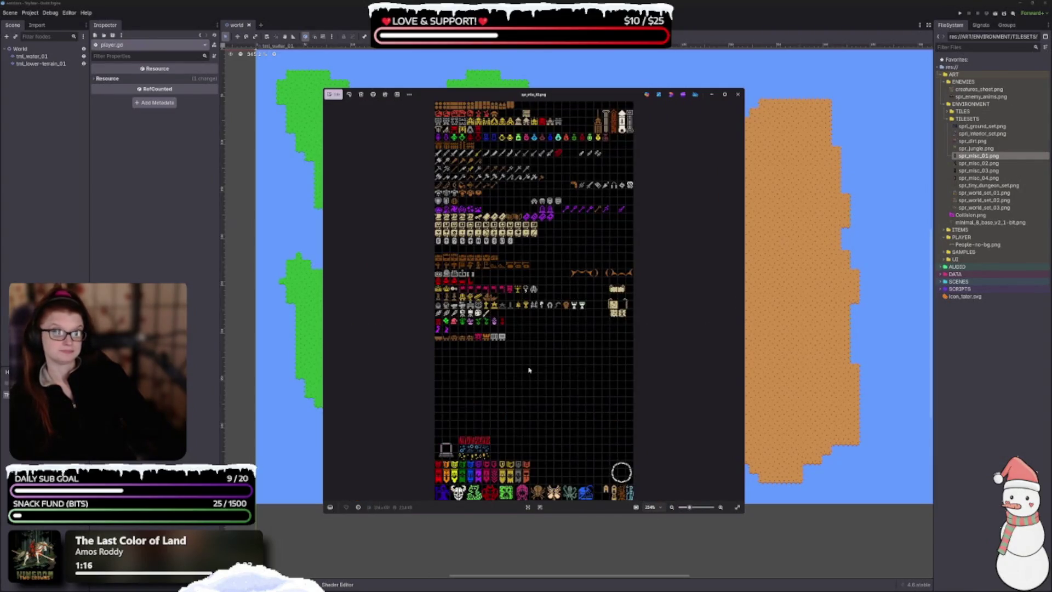
click(738, 94)
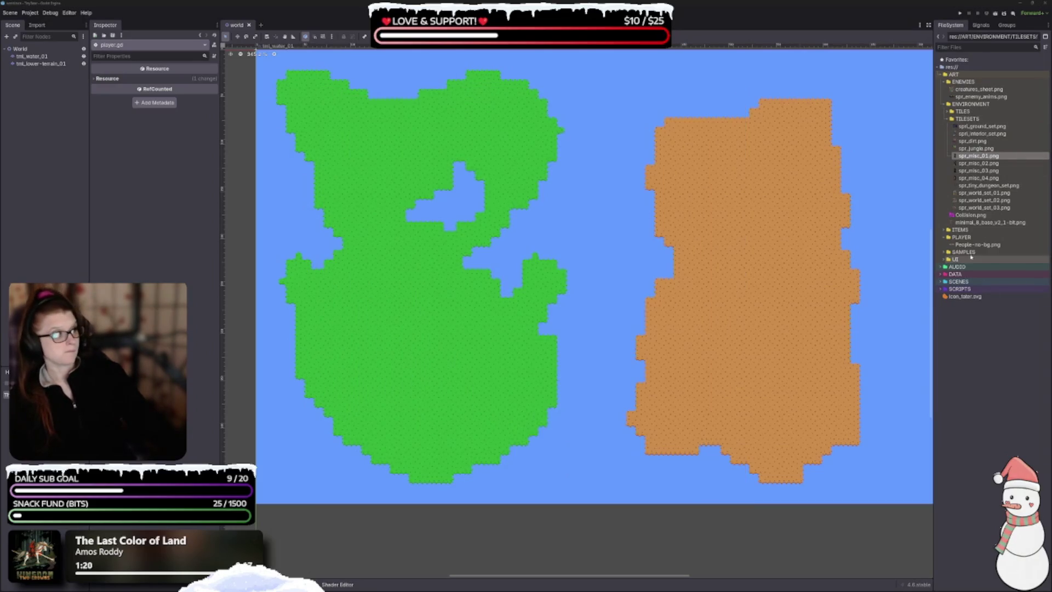
- Expand the ITEMS folder, collapse TILESETS, and pan up through the tileset's character rows
double_click(959, 230)
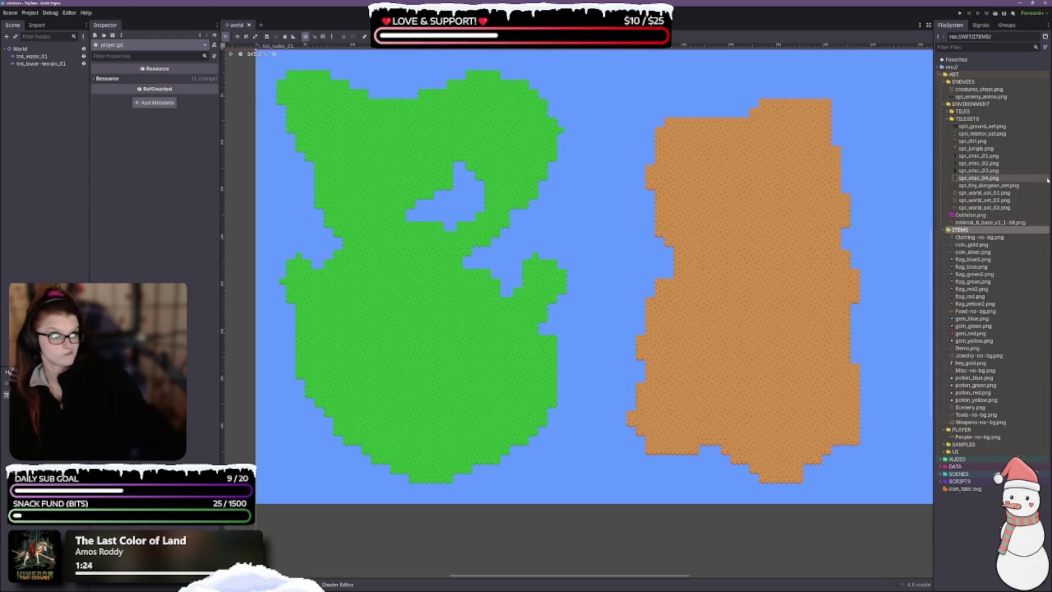
click(947, 119)
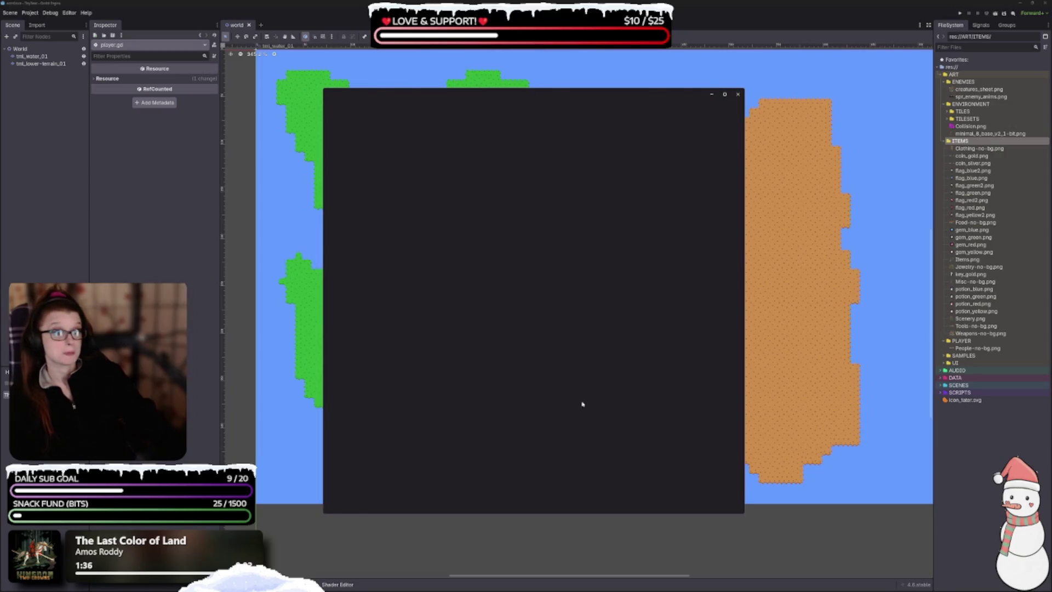
scroll(536, 350, up, 4)
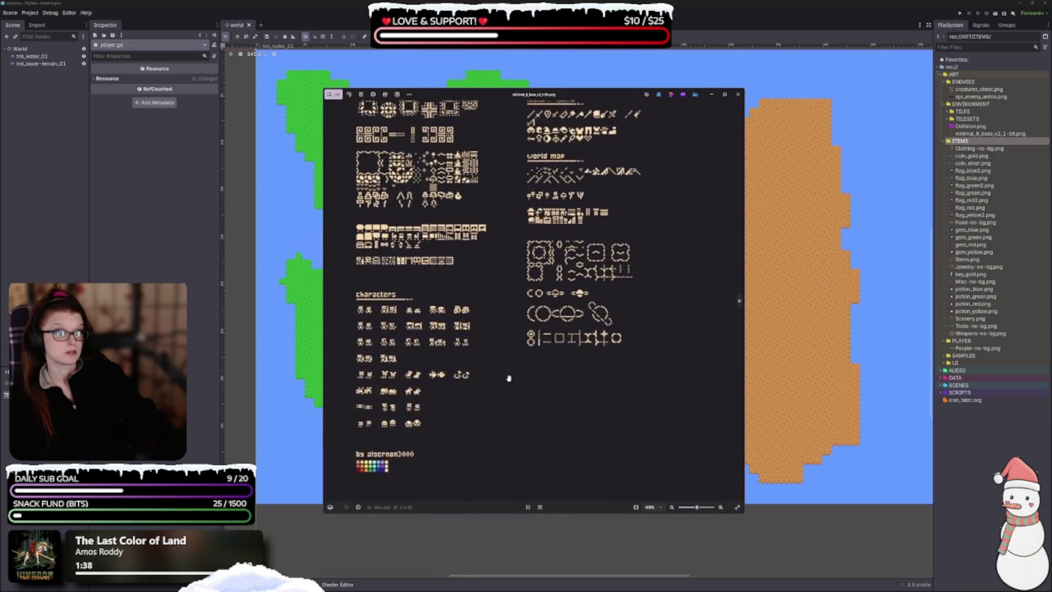
mouse_move(497, 370)
mouse_down()
mouse_move(535, 378)
mouse_move(541, 409)
mouse_up()
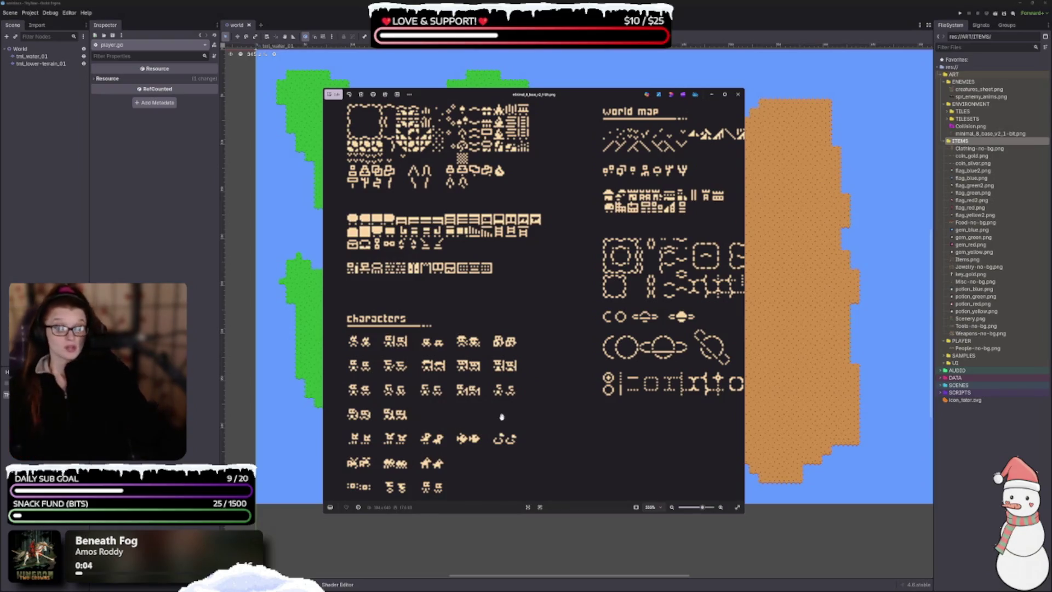
drag(506, 404, 498, 480)
mouse_move(511, 335)
mouse_down()
mouse_move(500, 406)
mouse_move(540, 426)
mouse_up()
- Close the 1-bit tileset preview and open Weapons-no-bg.png for preview
scroll(587, 287, down, 5)
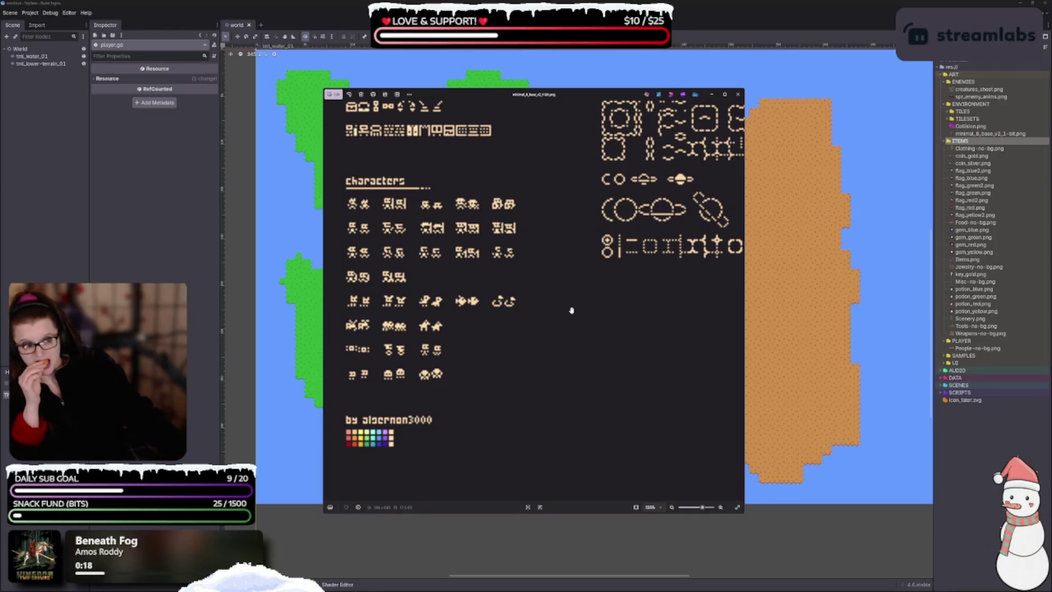
click(738, 94)
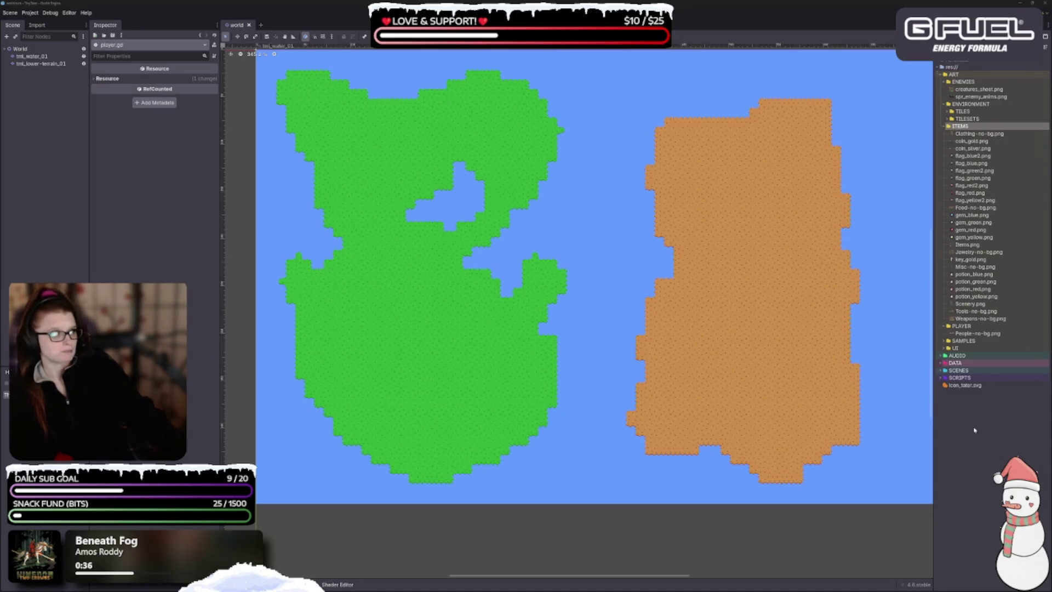
double_click(980, 318)
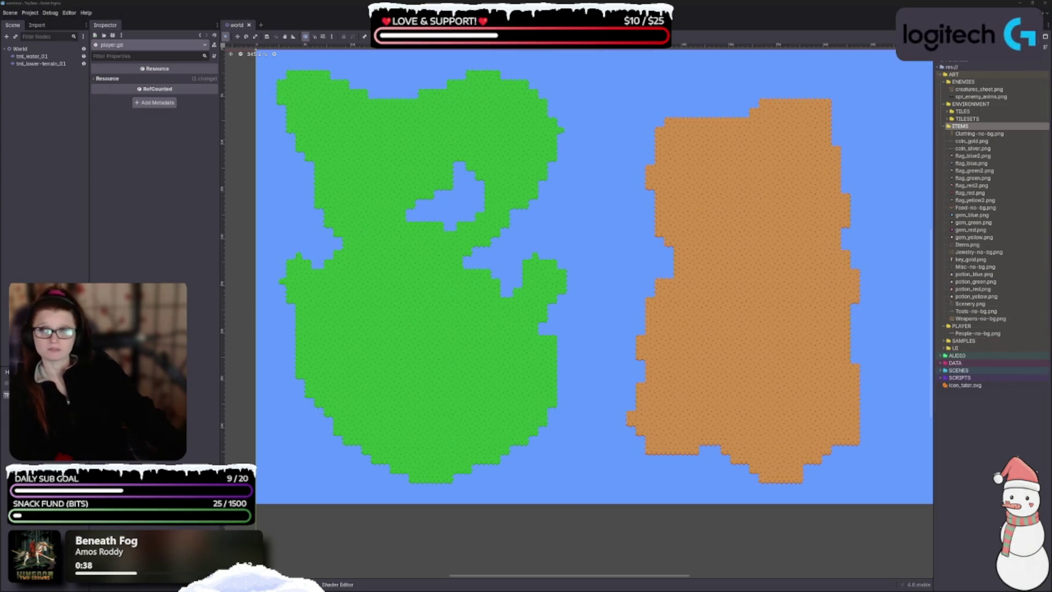
- Review and close the weapons sheet and tools sheet previews
scroll(347, 308, up, 5)
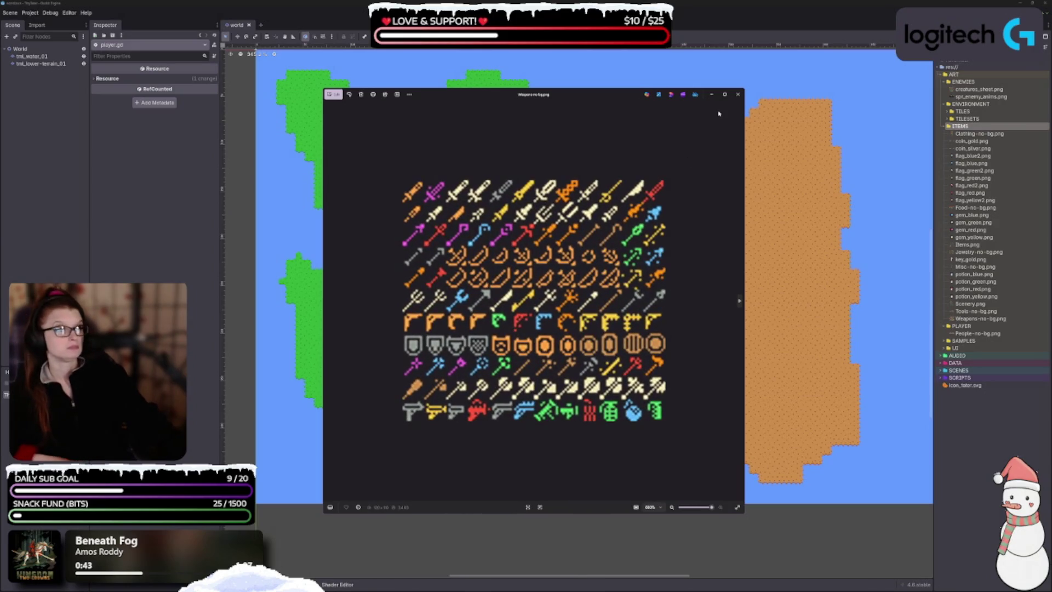
click(737, 96)
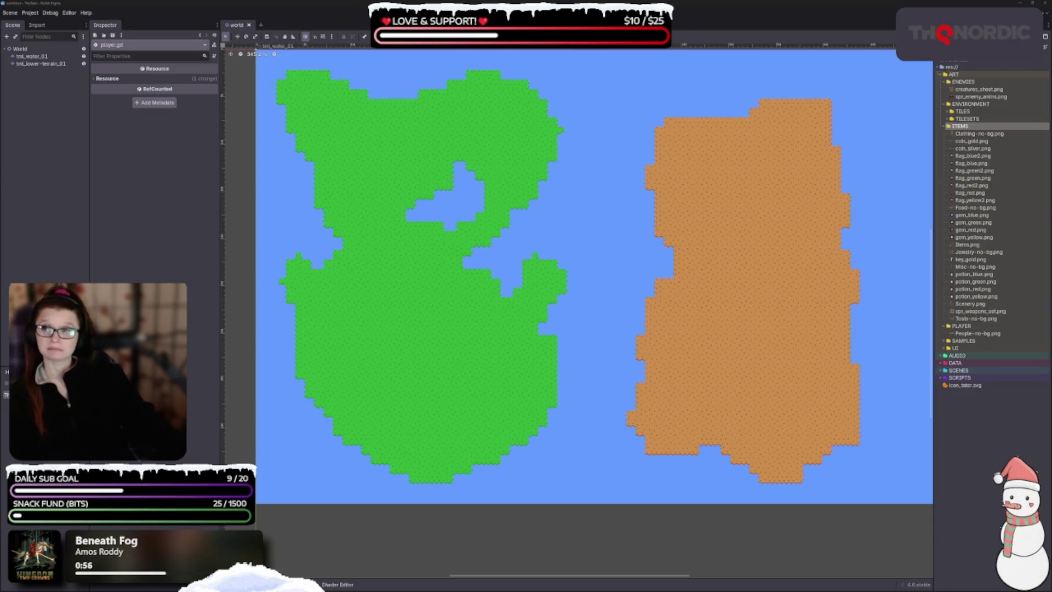
scroll(552, 317, down, 5)
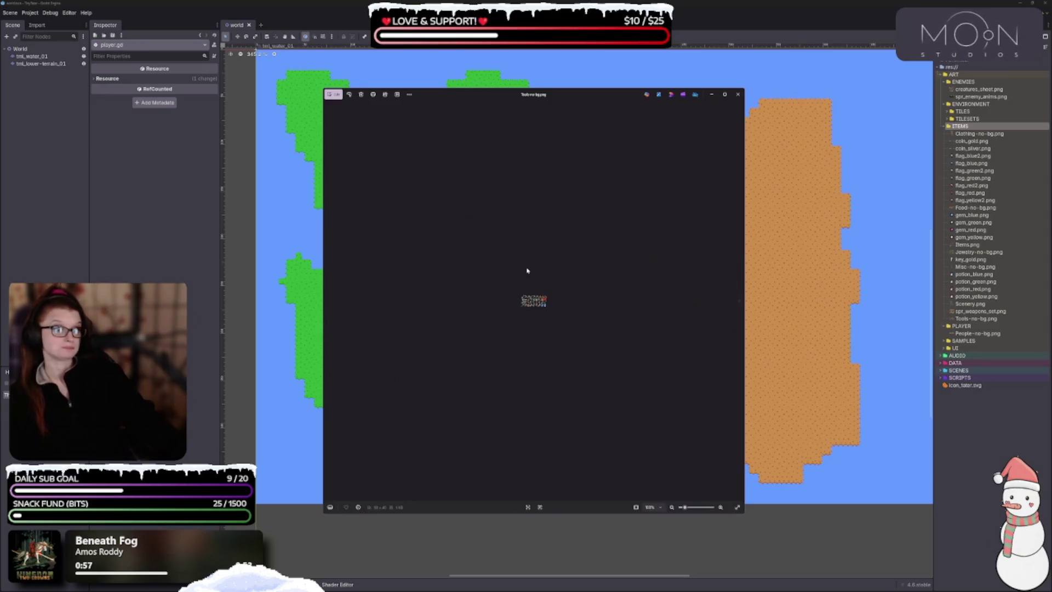
scroll(552, 316, up, 5)
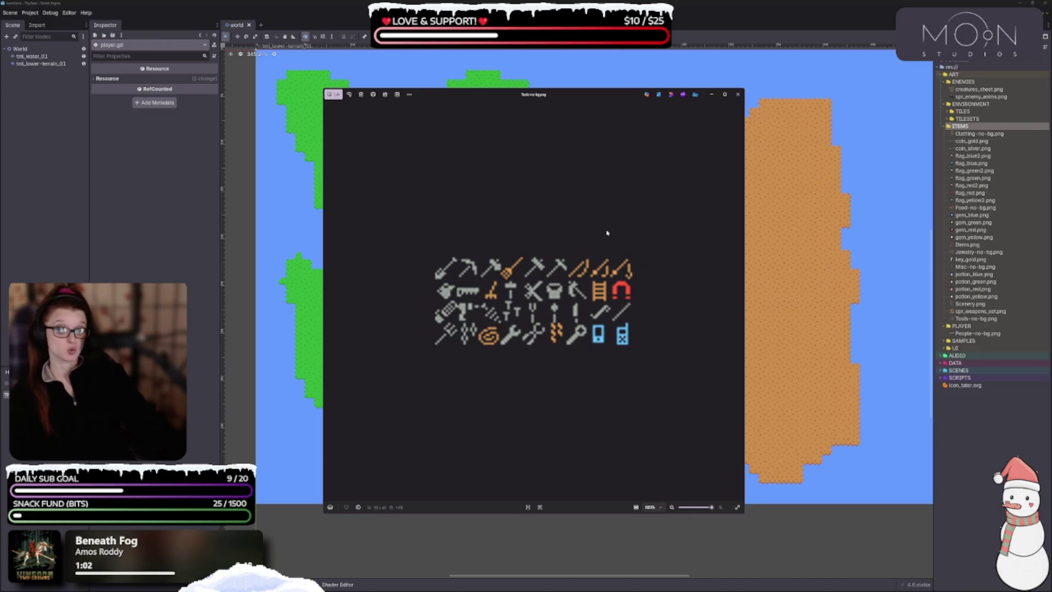
click(738, 94)
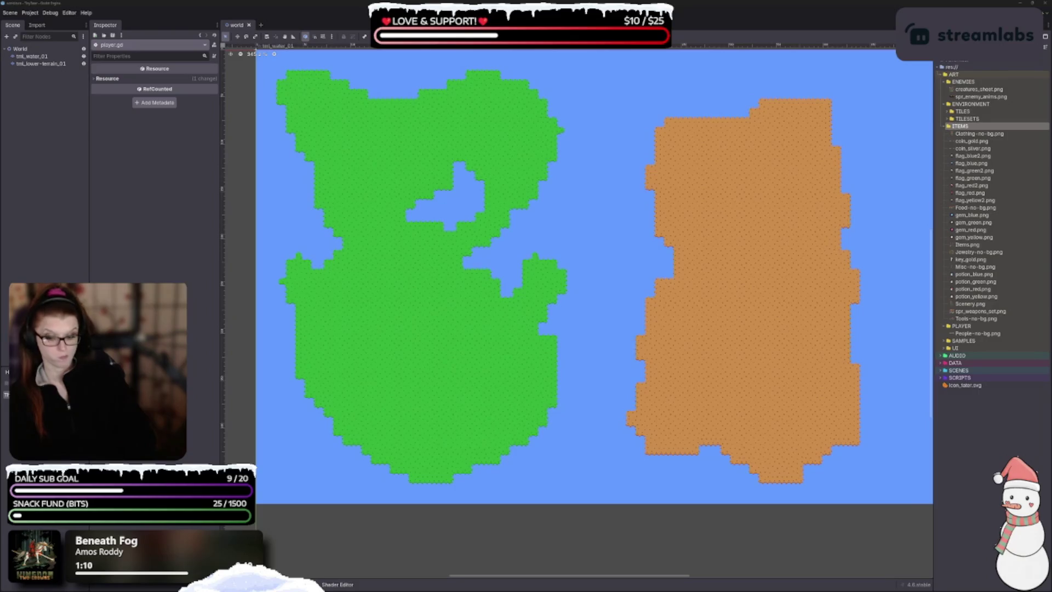
- Run the project, close the Scenery.png preview, and step through potion_red.png to Misc-no-bg.png
key(F5)
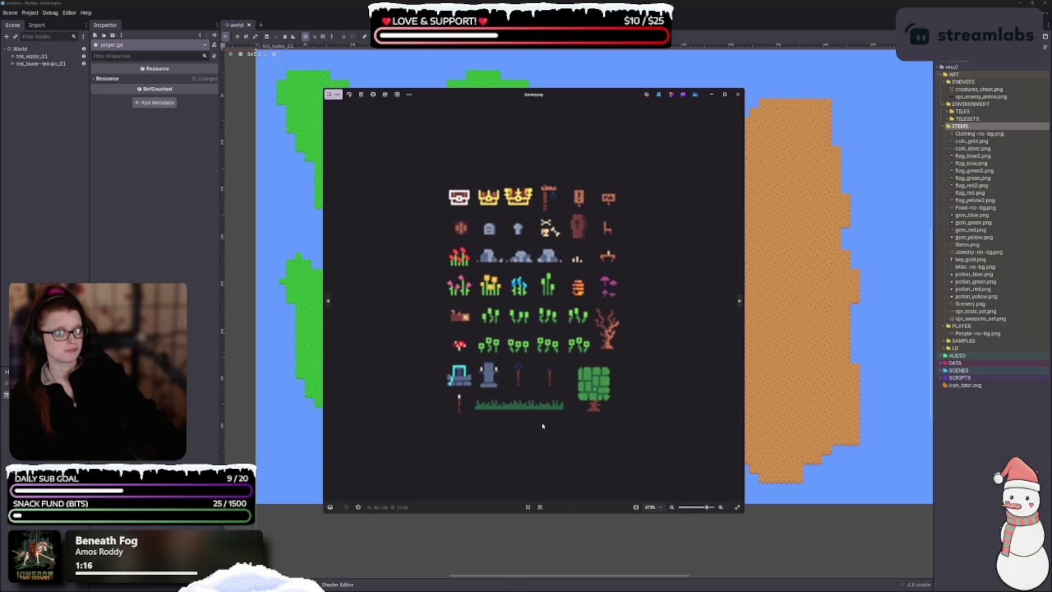
click(738, 94)
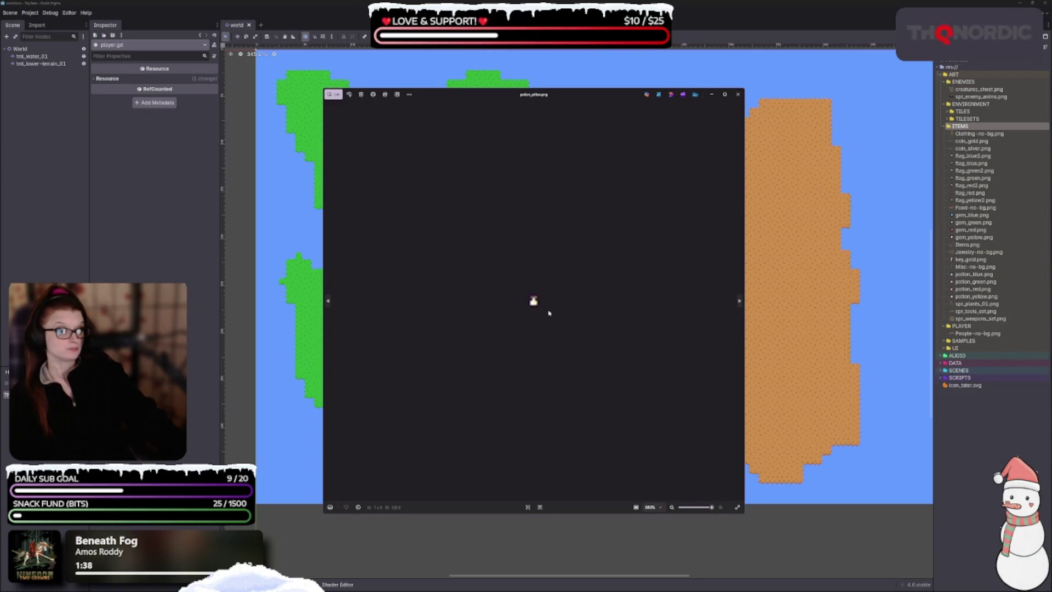
click(740, 302)
click(739, 302)
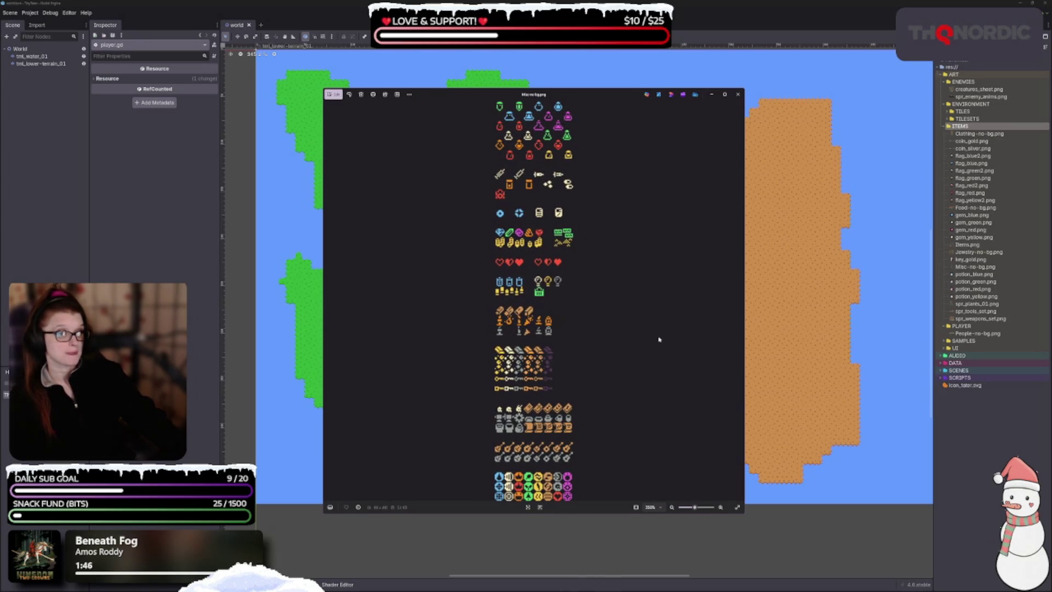
- Inspect the Misc-no-bg.png sheet, then close both gold key previews and the misc sheet
scroll(651, 339, up, 5)
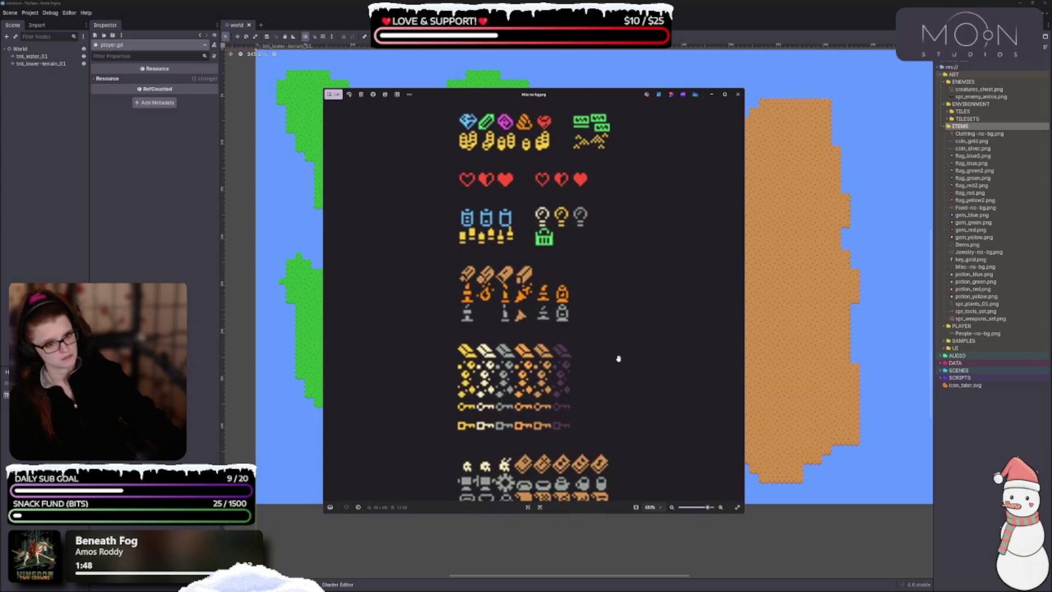
scroll(618, 359, up, 5)
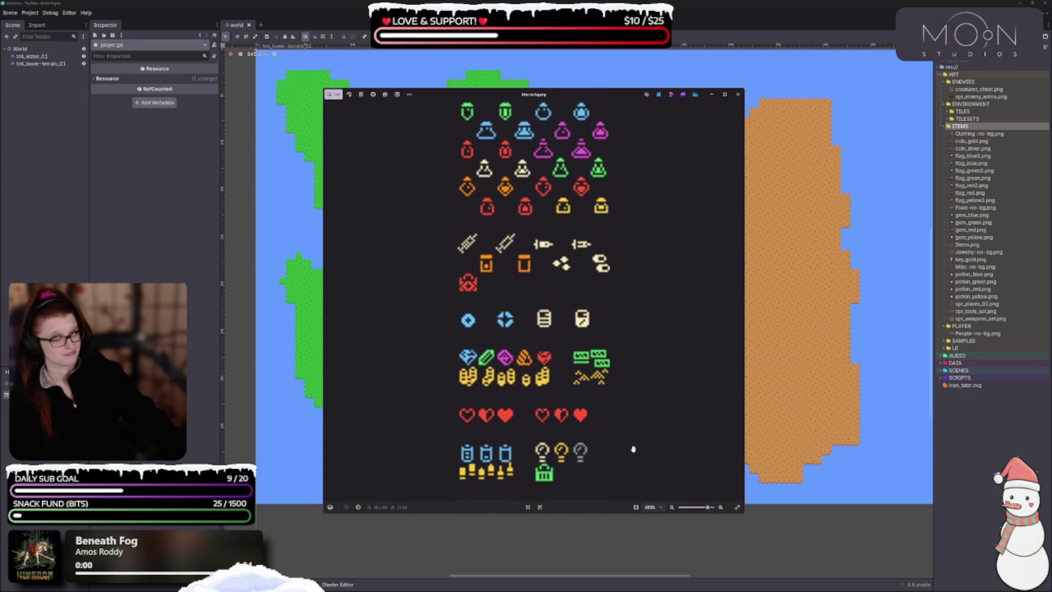
scroll(619, 357, down, 7)
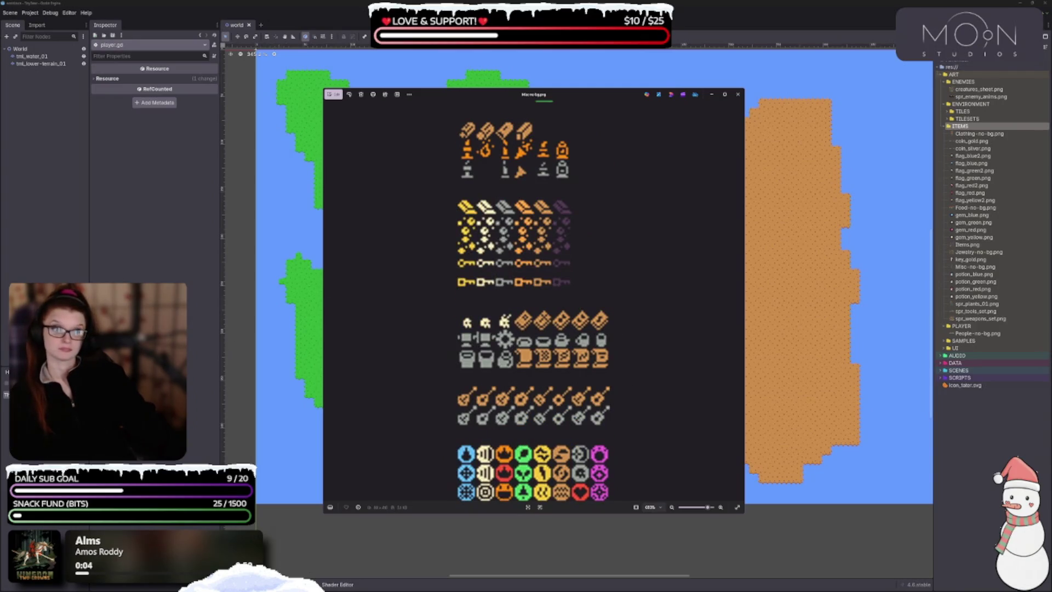
scroll(471, 366, down, 3)
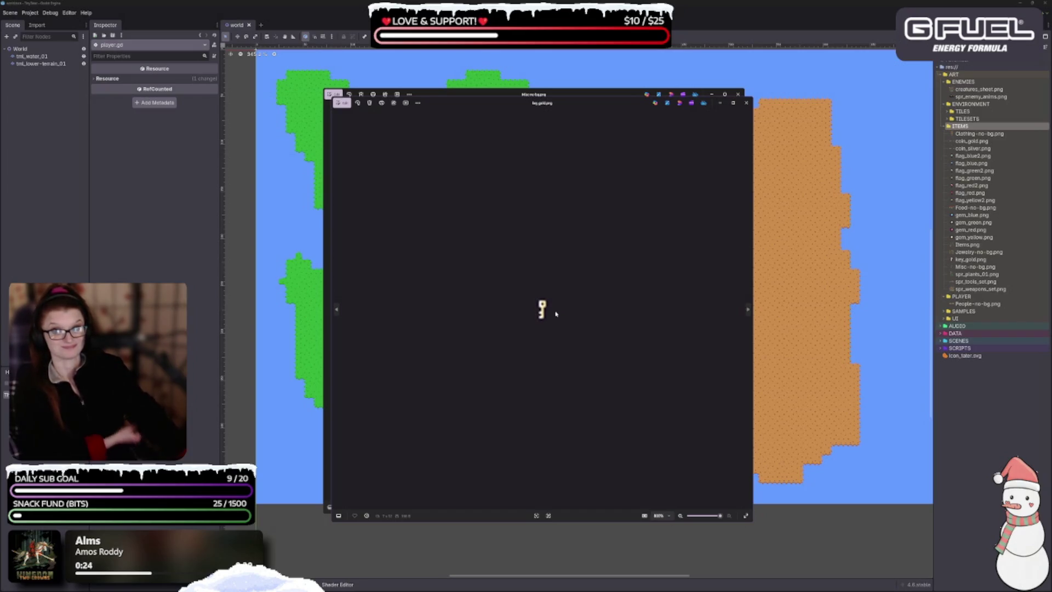
click(746, 102)
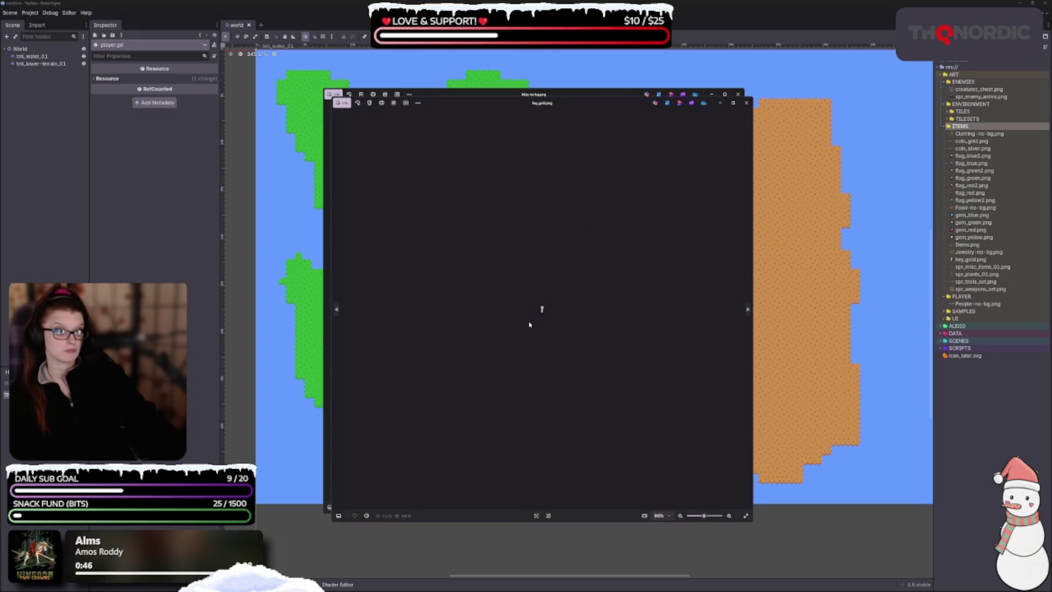
click(745, 103)
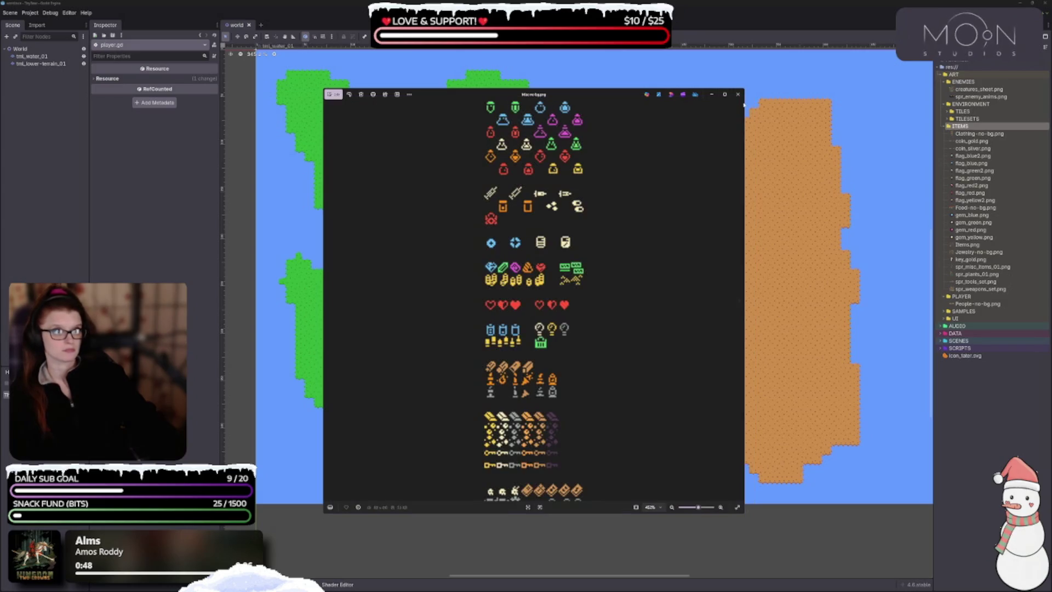
click(738, 95)
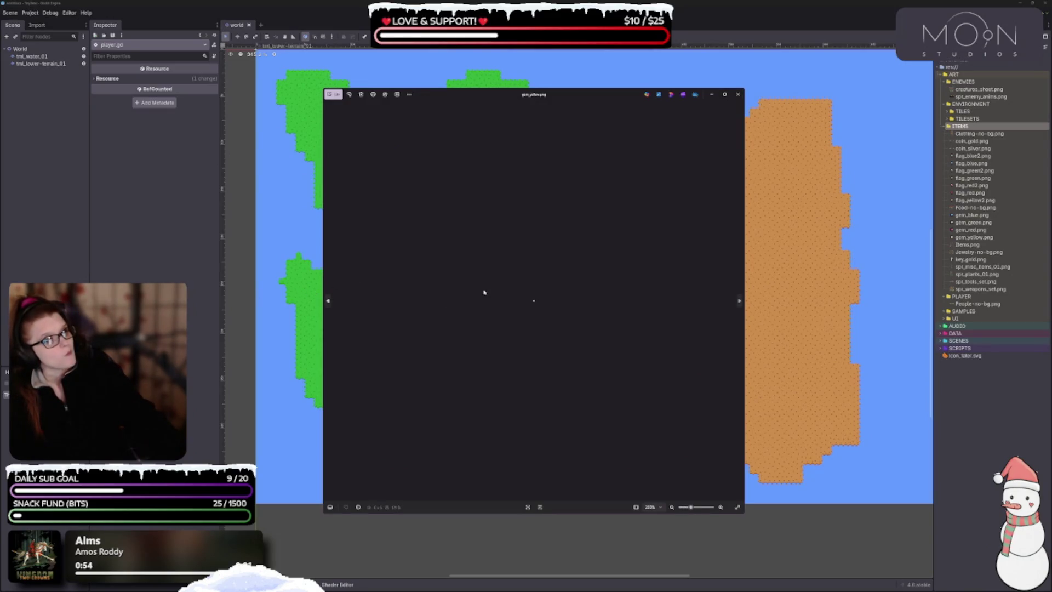
- Close the yellow gem preview, then review and close the jewelry sheet
click(737, 95)
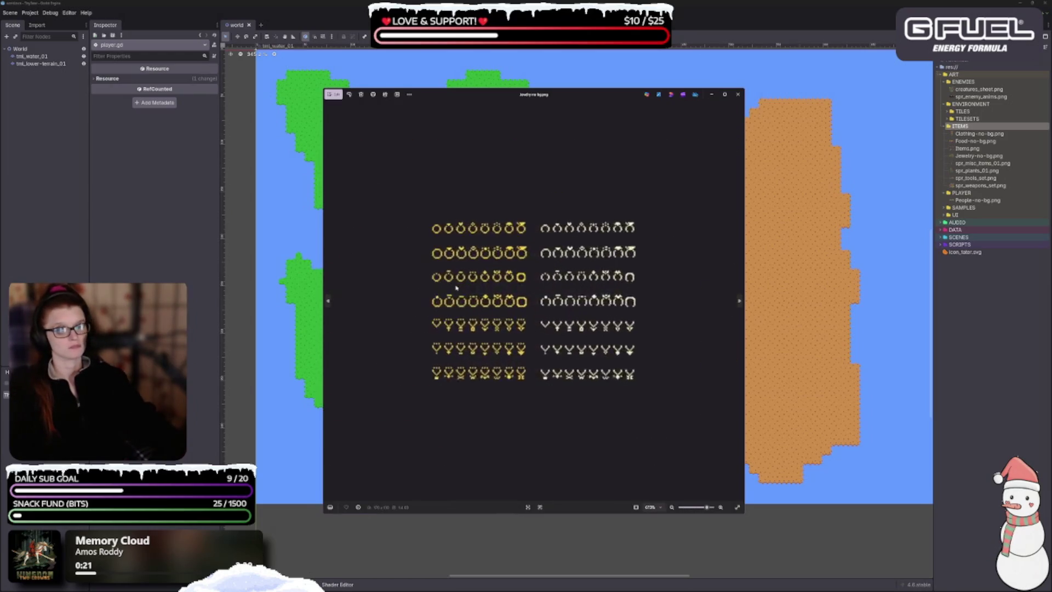
scroll(456, 287, up, 2)
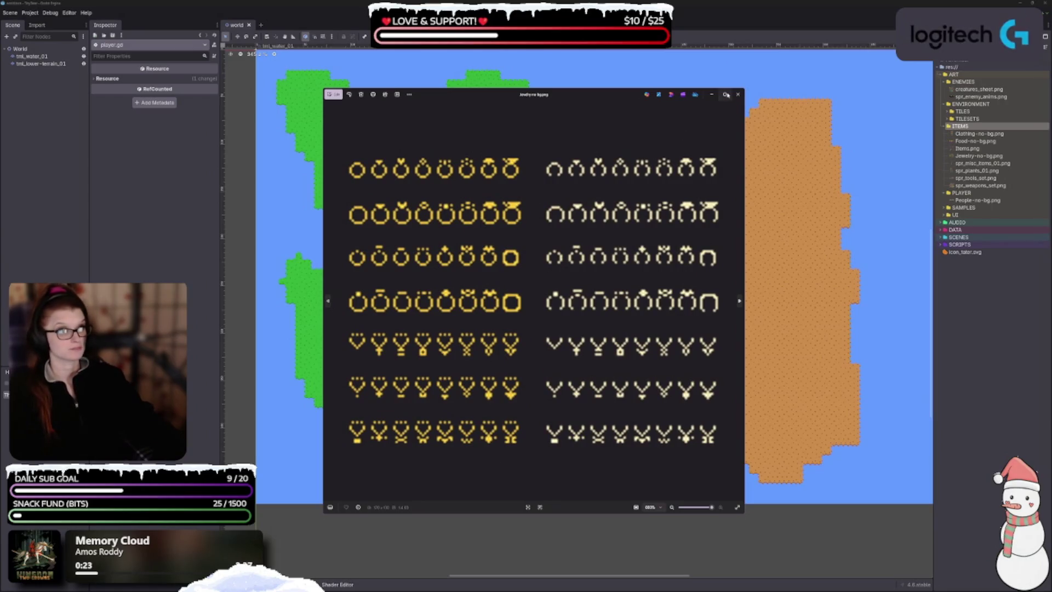
click(738, 94)
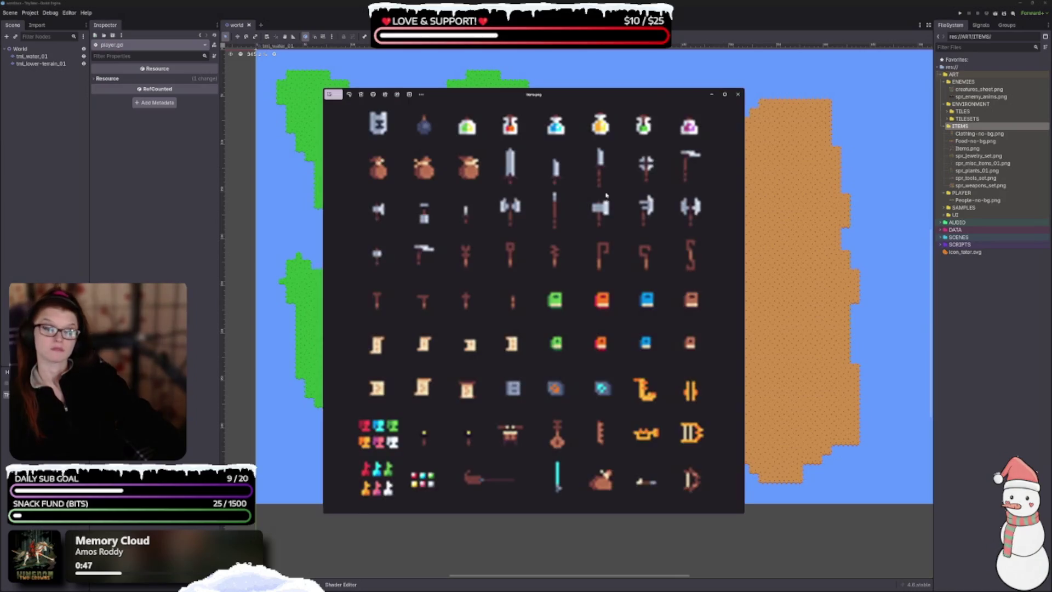
- Review Items.png, then the food and Clothing-no-bg.png sheets, closing each preview
scroll(574, 335, up, 3)
scroll(574, 335, up, 3)
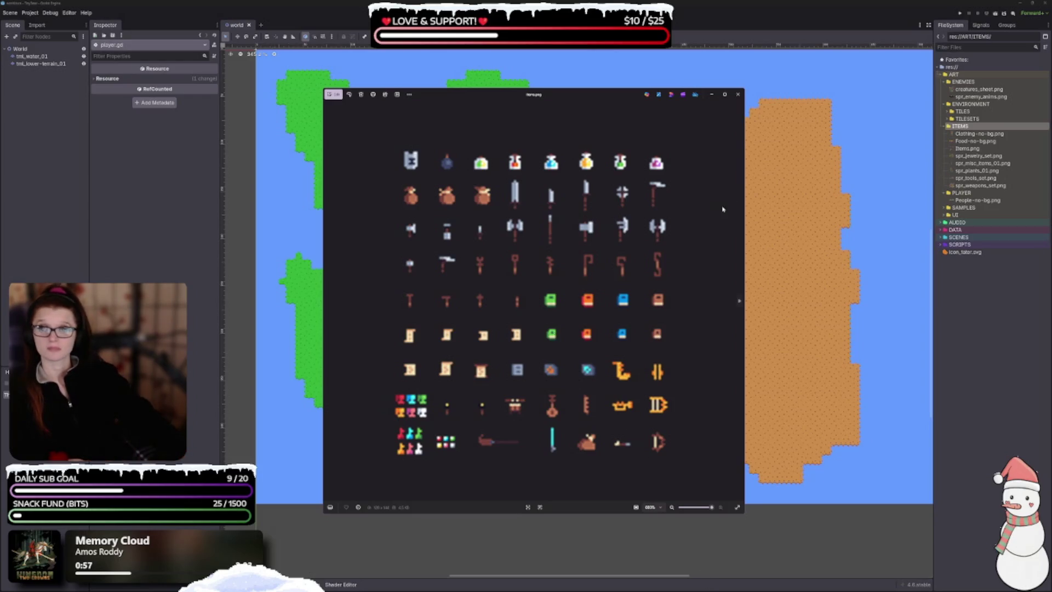
click(738, 94)
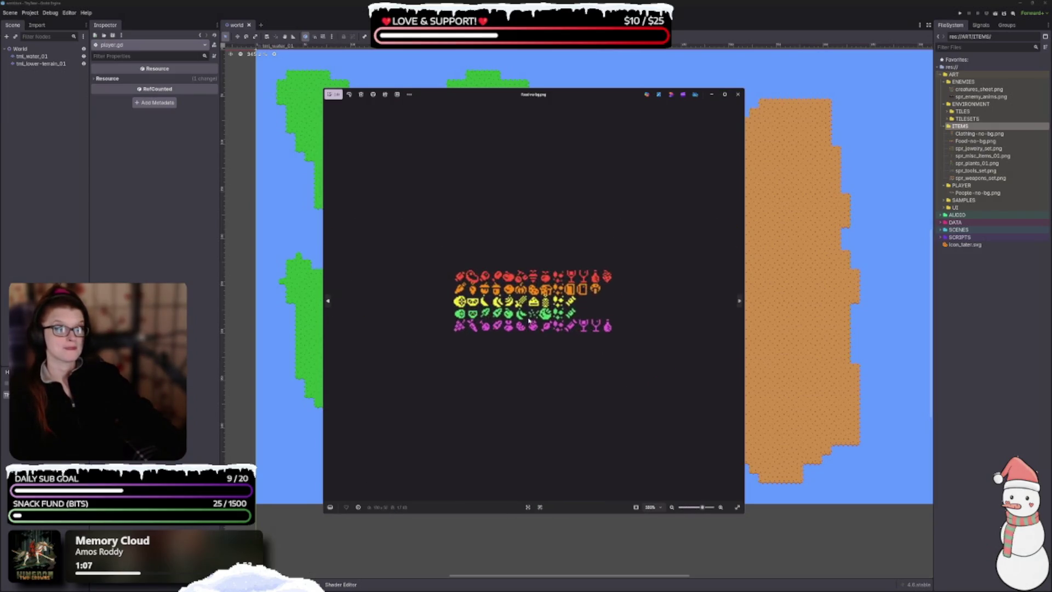
scroll(680, 302, up, 1)
click(739, 301)
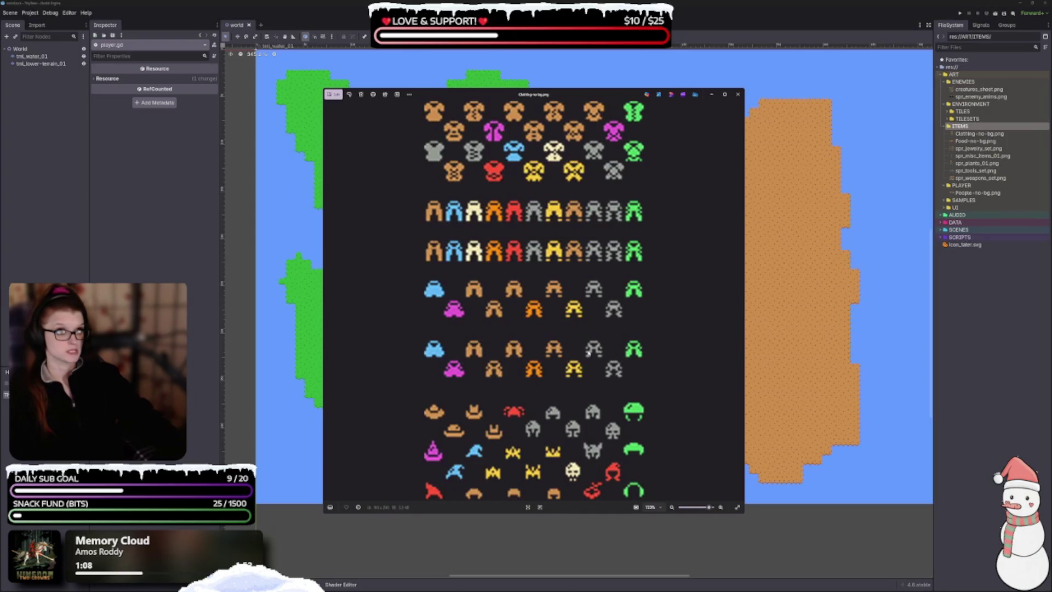
scroll(608, 373, down, 3)
click(737, 95)
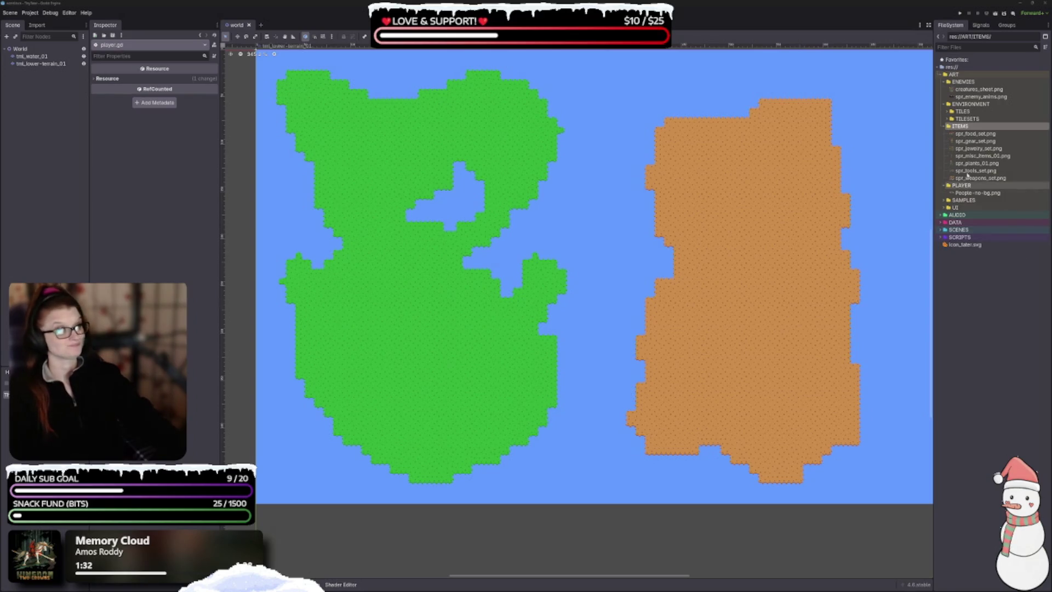
- Select spr_plants_01.png, dismiss the spr_tools_set.png context menu, and close the sprite sheet preview
click(976, 163)
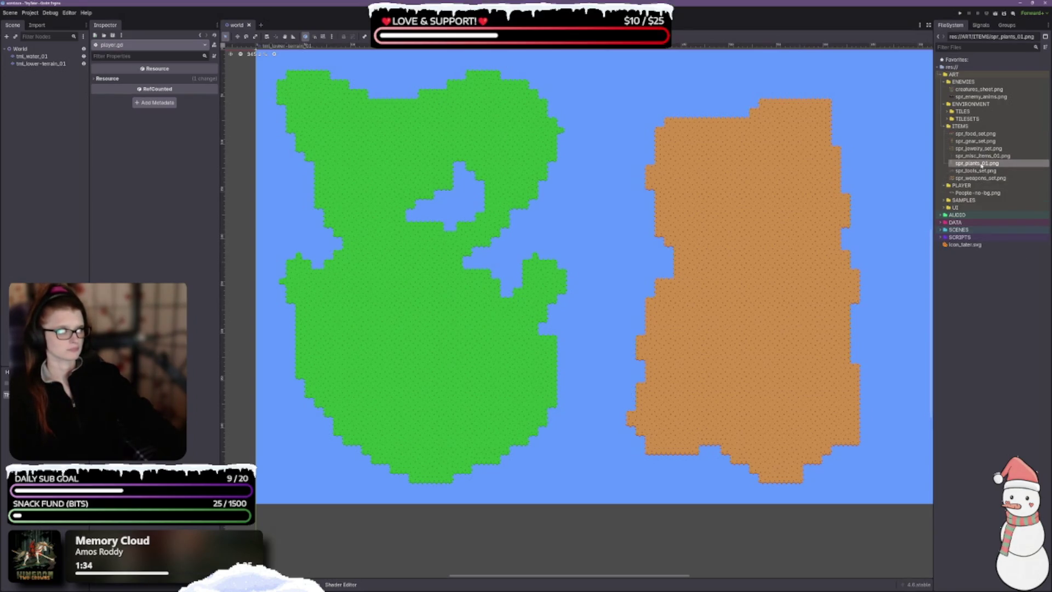
right_click(984, 171)
click(1003, 287)
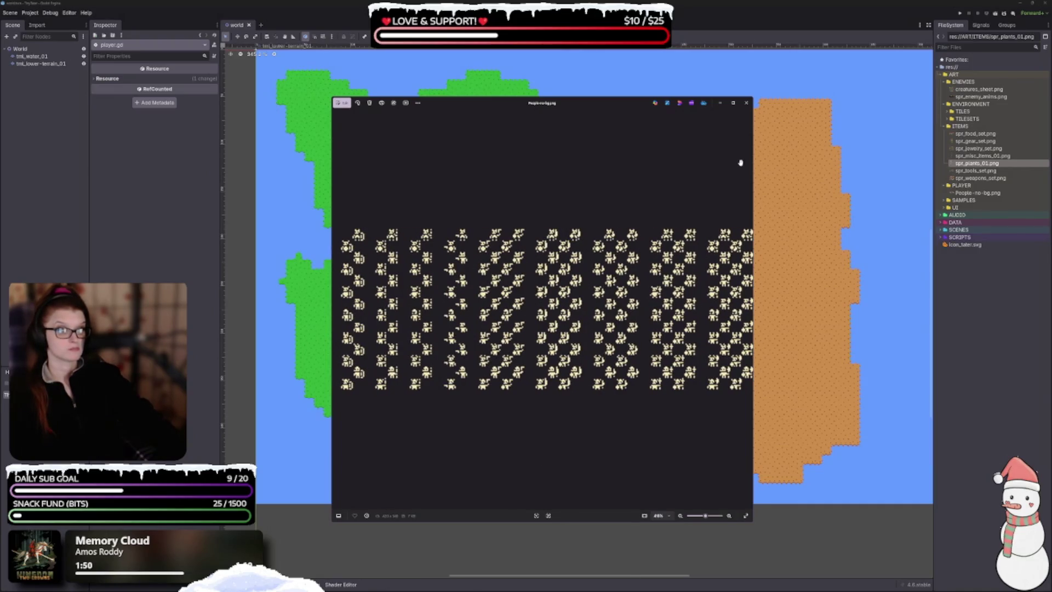
click(746, 103)
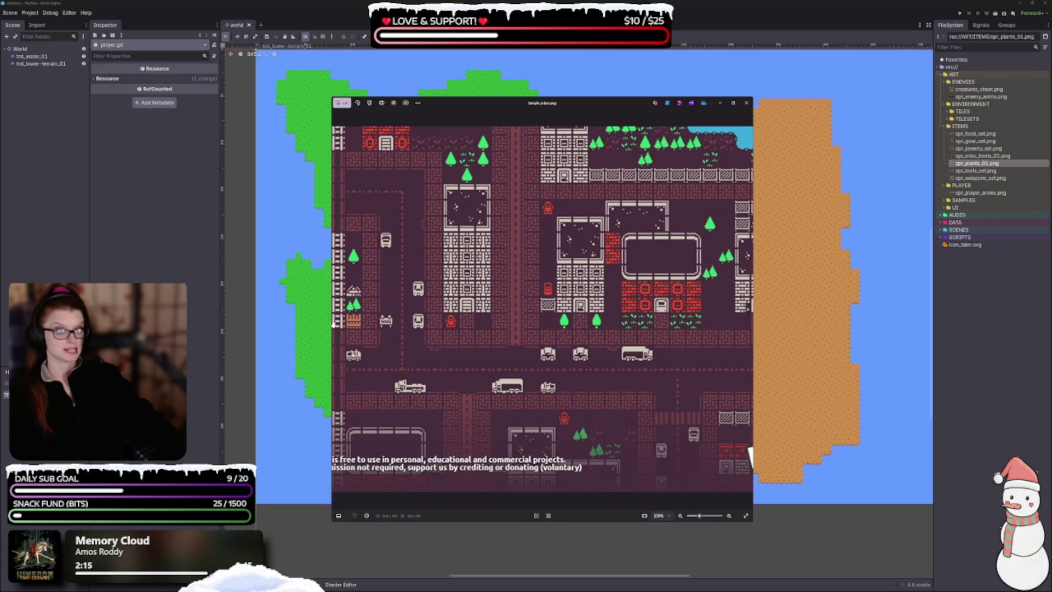
- Widen and zoom the viewer, step through the platformer, interior and overworld samples, then close it
scroll(749, 453, up, 2)
drag(753, 339, 968, 339)
scroll(602, 307, down, 2)
scroll(507, 454, up, 1)
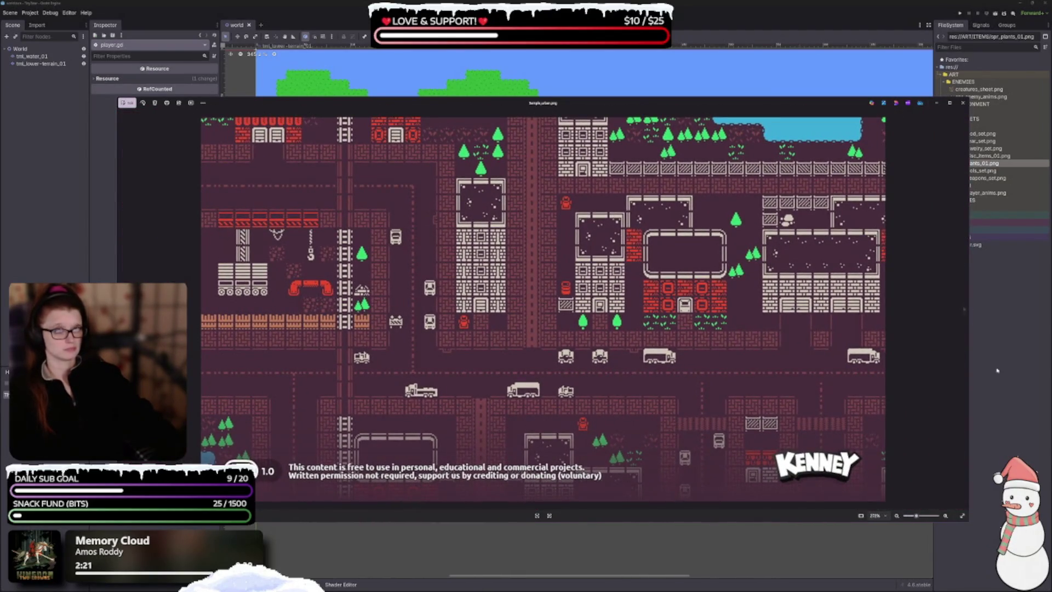
click(964, 311)
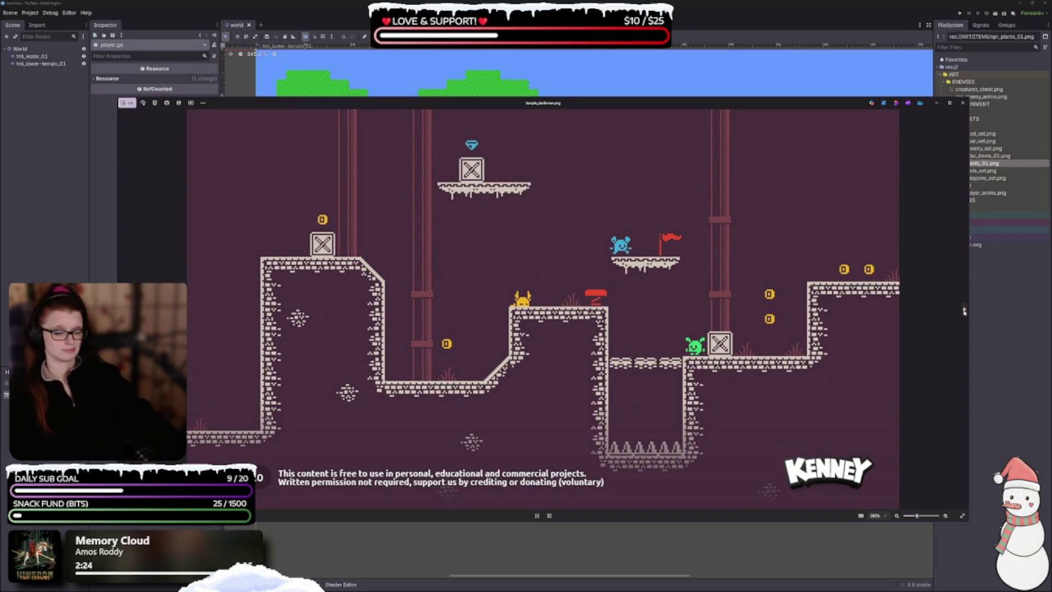
click(964, 311)
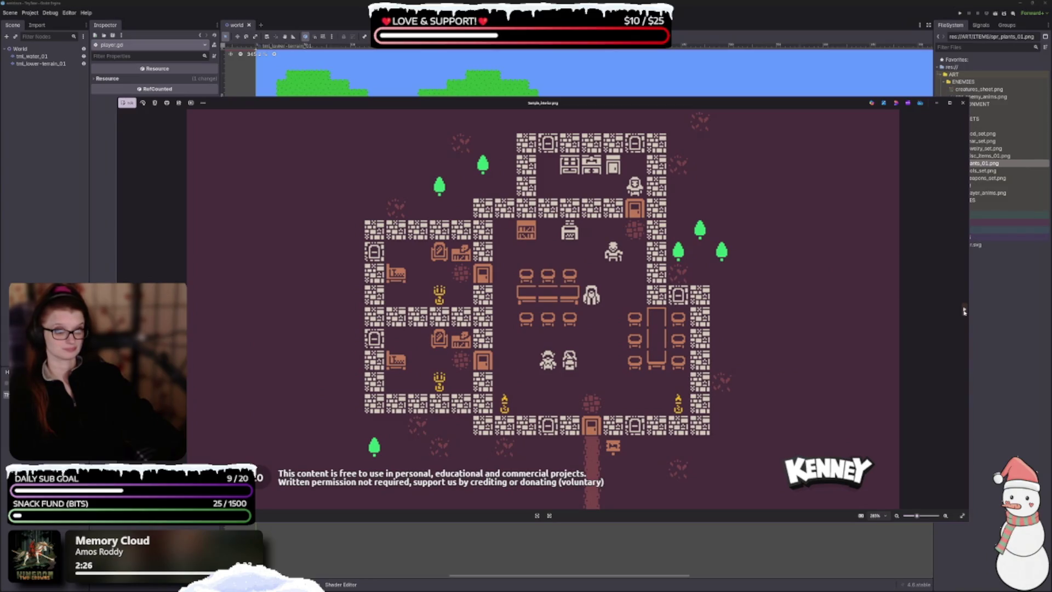
click(965, 310)
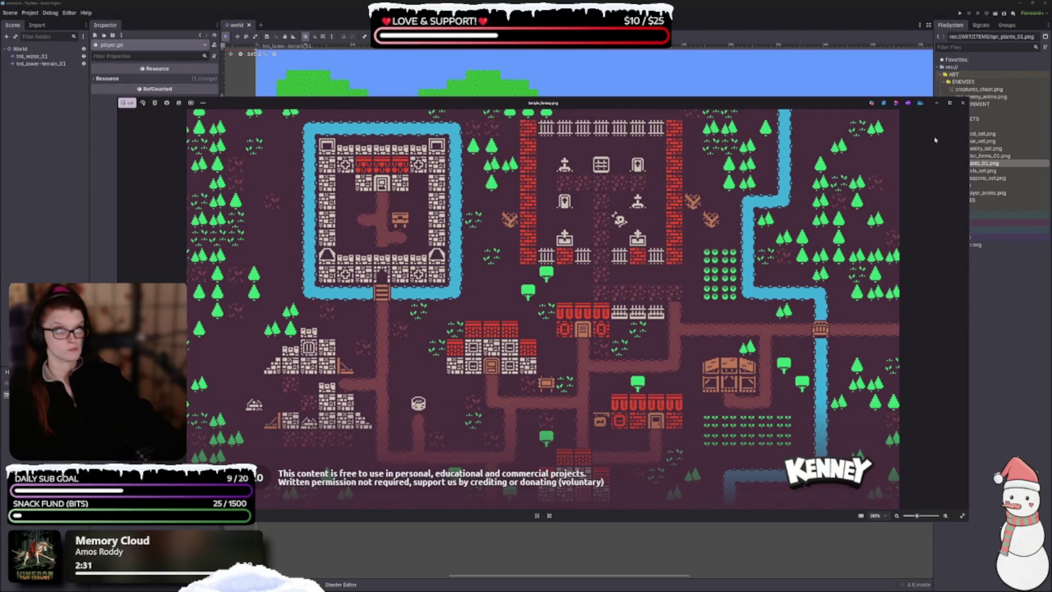
click(962, 103)
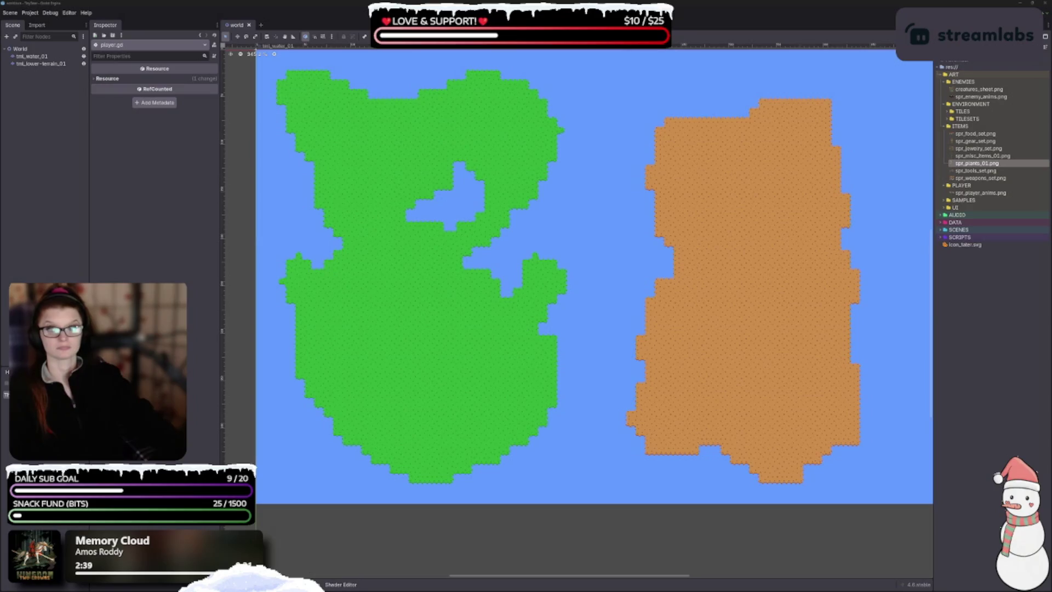
key(F5)
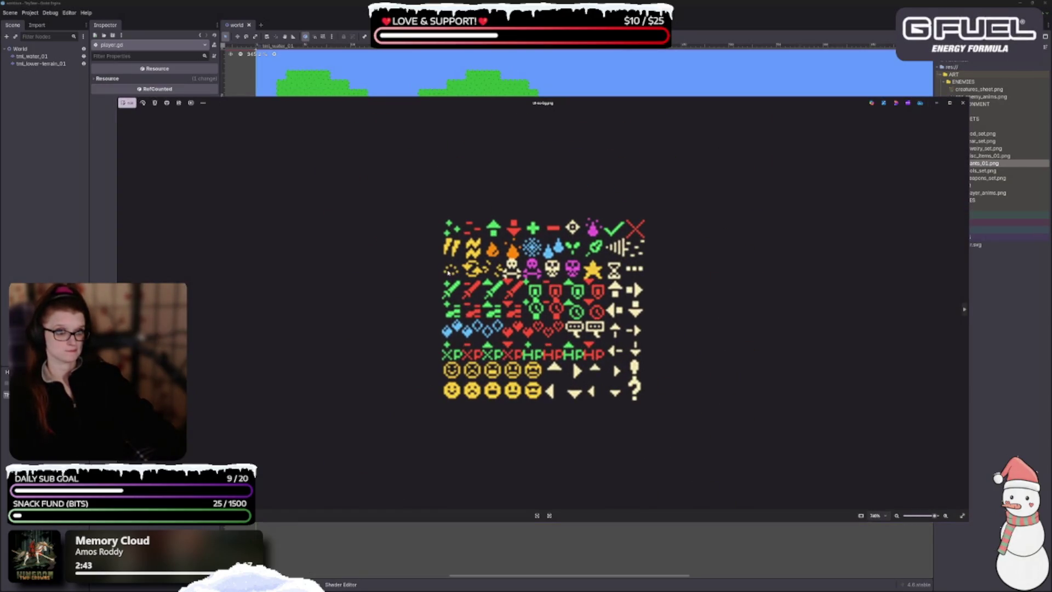
click(962, 102)
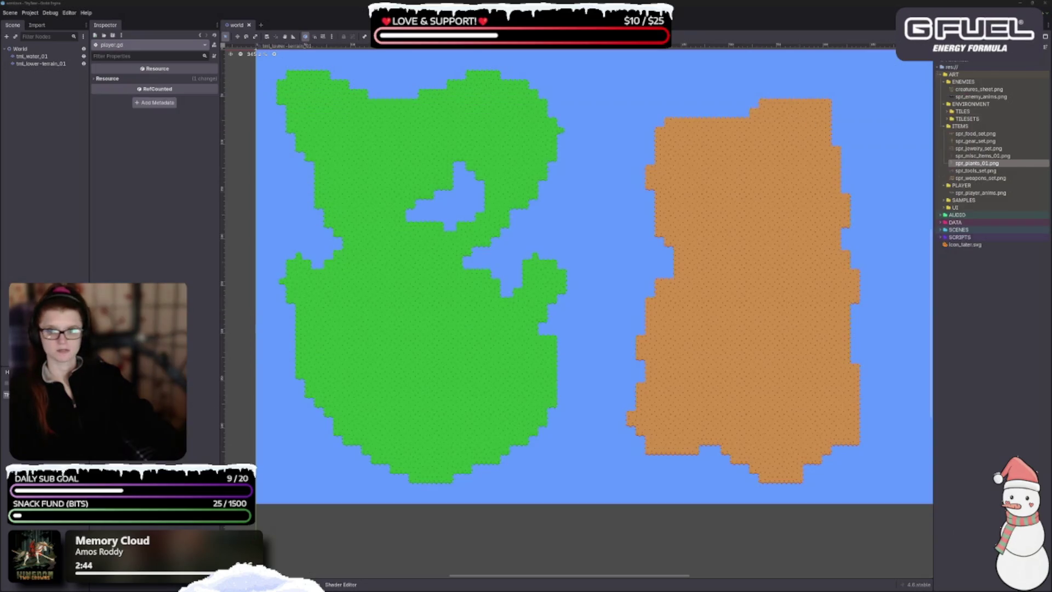
key(alt+Tab)
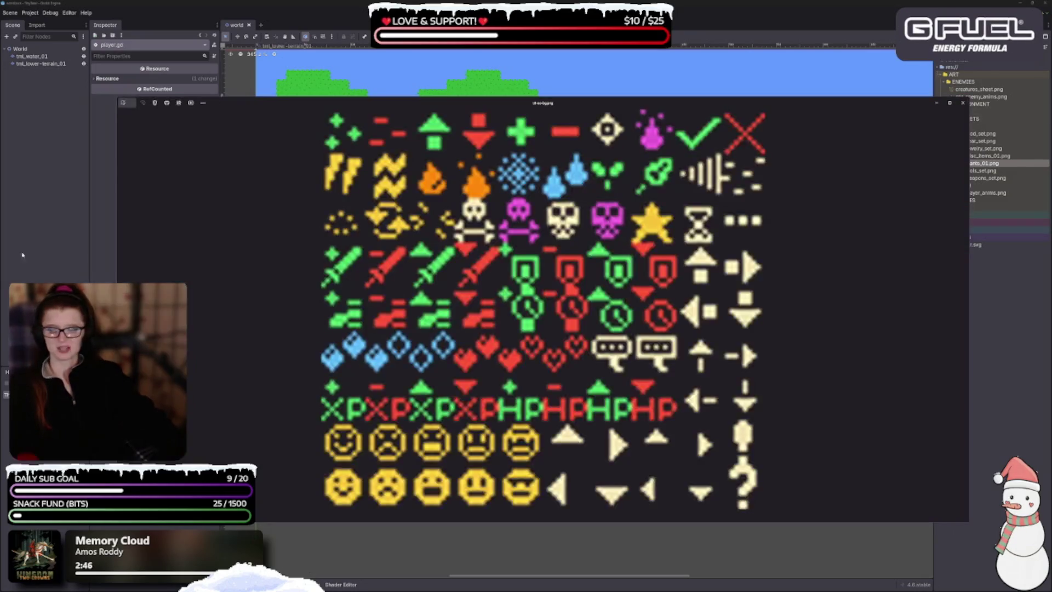
scroll(509, 267, up, 10)
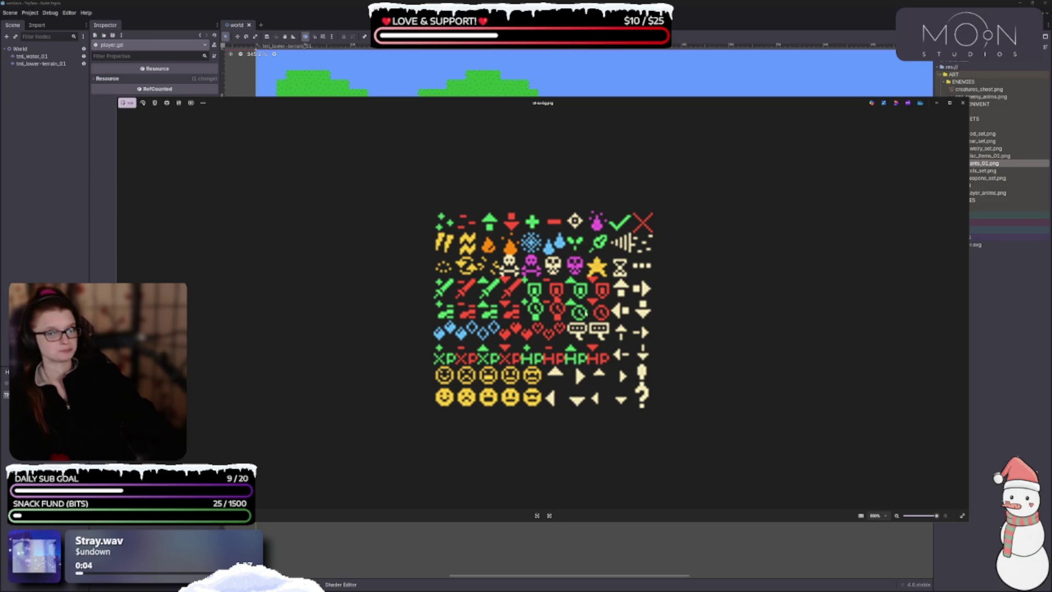
click(962, 102)
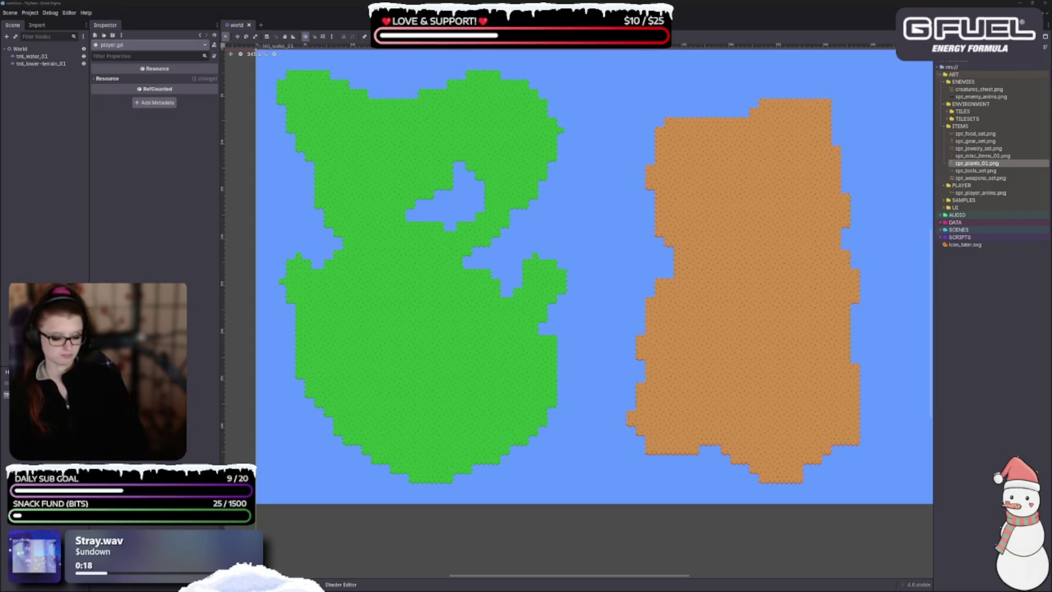
key(ctrl+s)
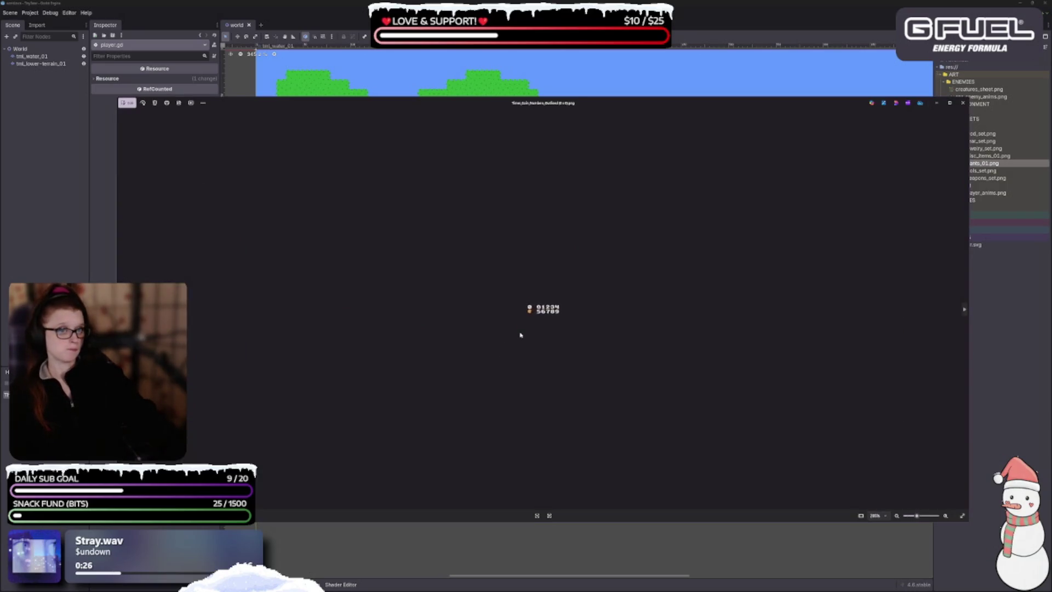
key(ctrl+plus)
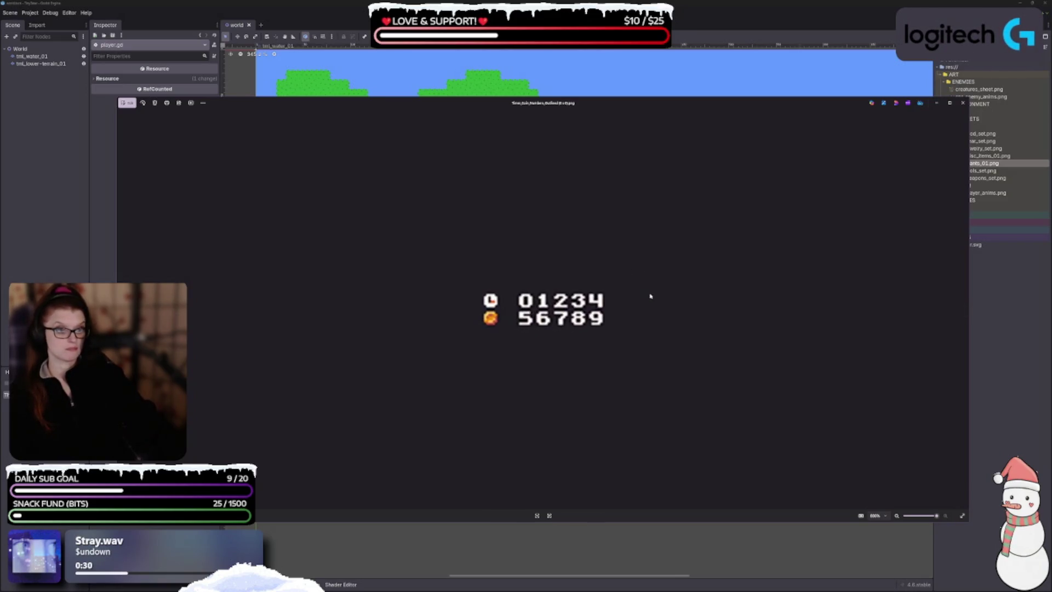
click(963, 102)
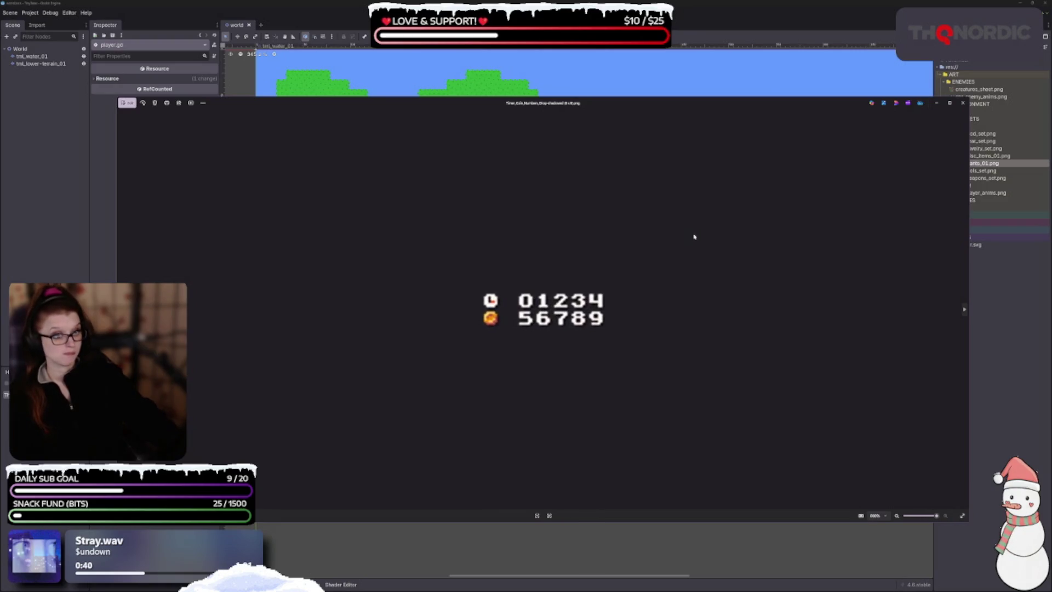
click(962, 103)
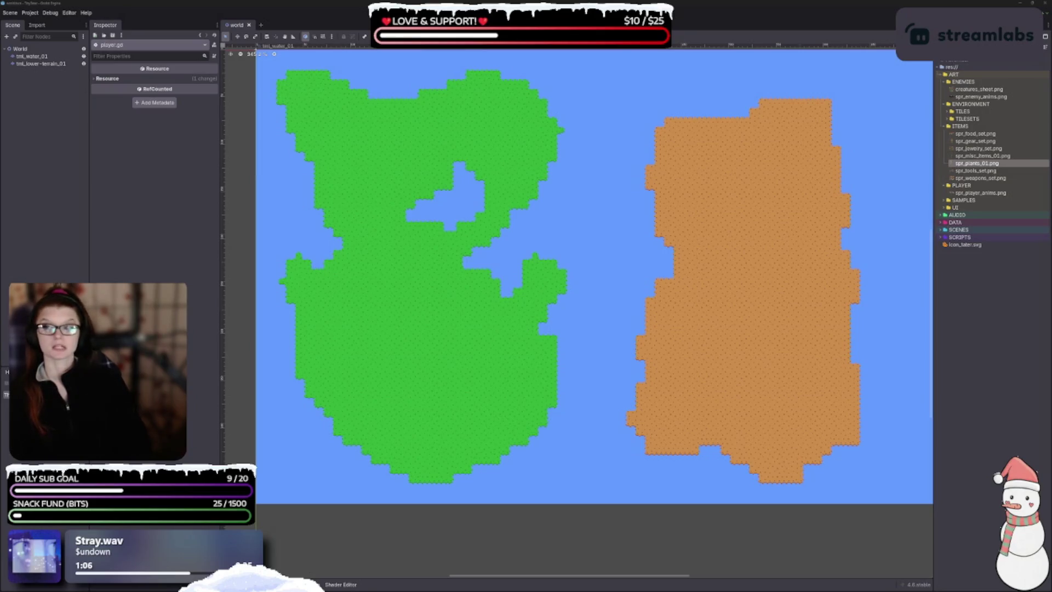
- Save the scene, then close the speech bubble, font and cursor sprite previews
key(ctrl+s)
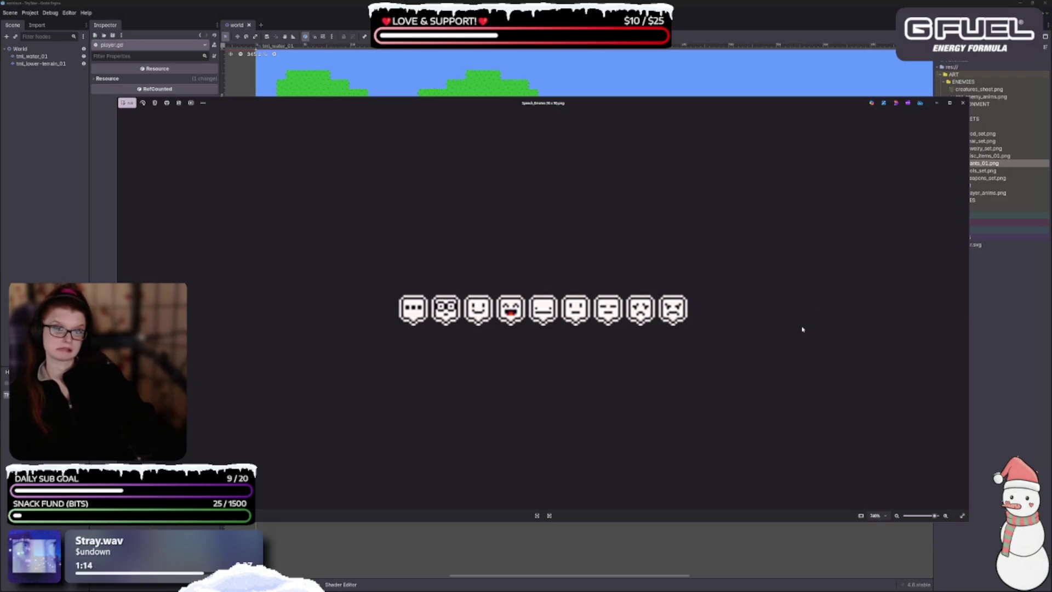
scroll(658, 348, down, 3)
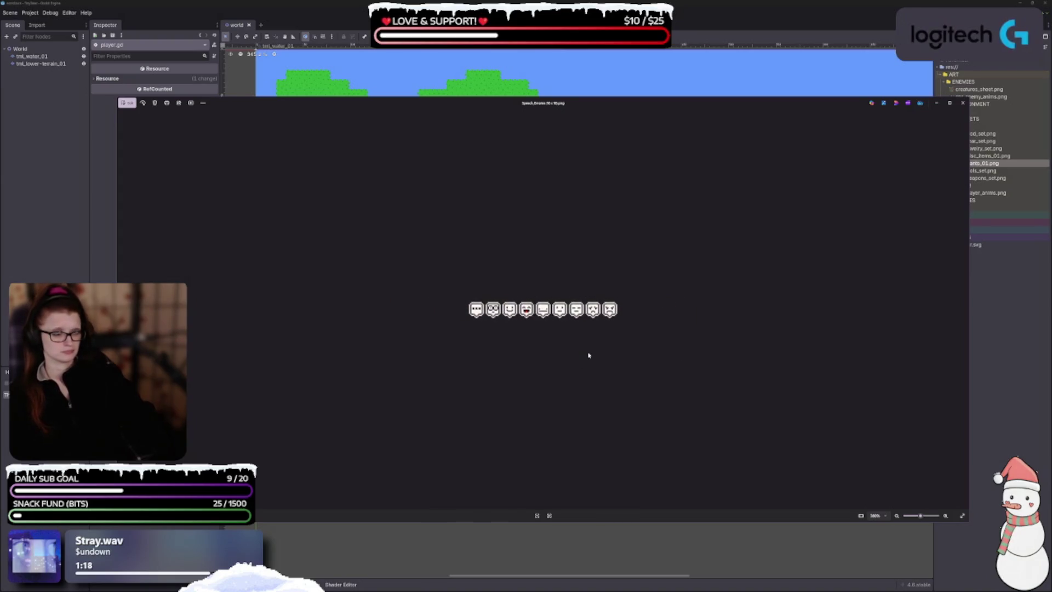
click(959, 108)
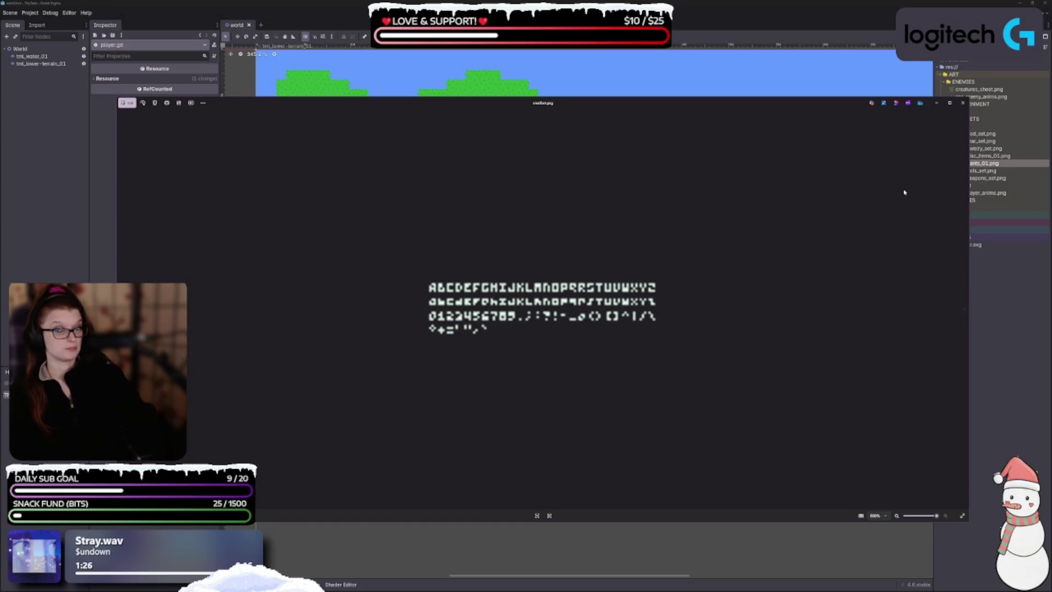
click(963, 103)
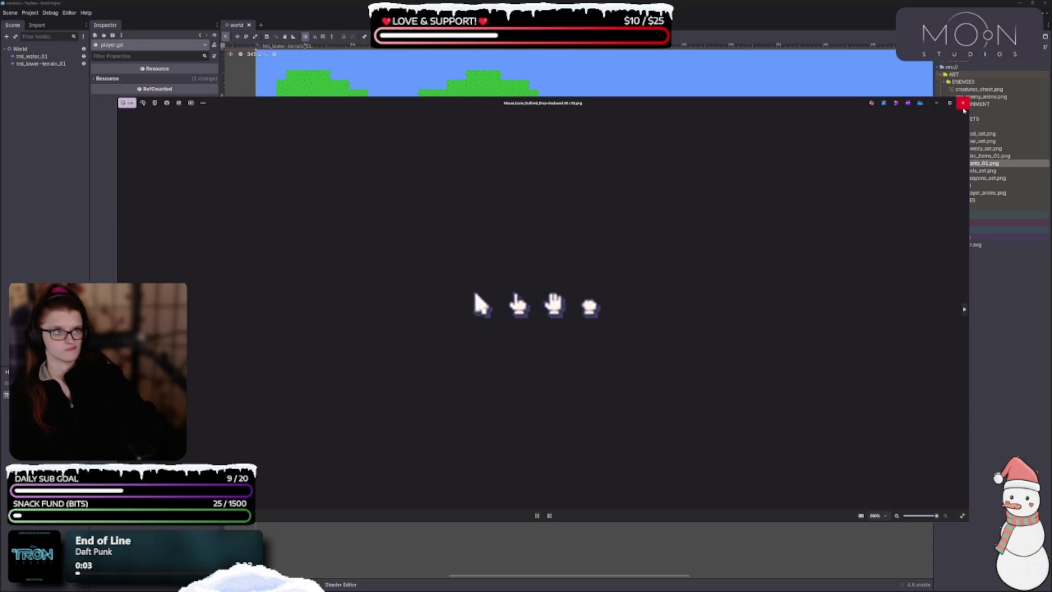
click(963, 104)
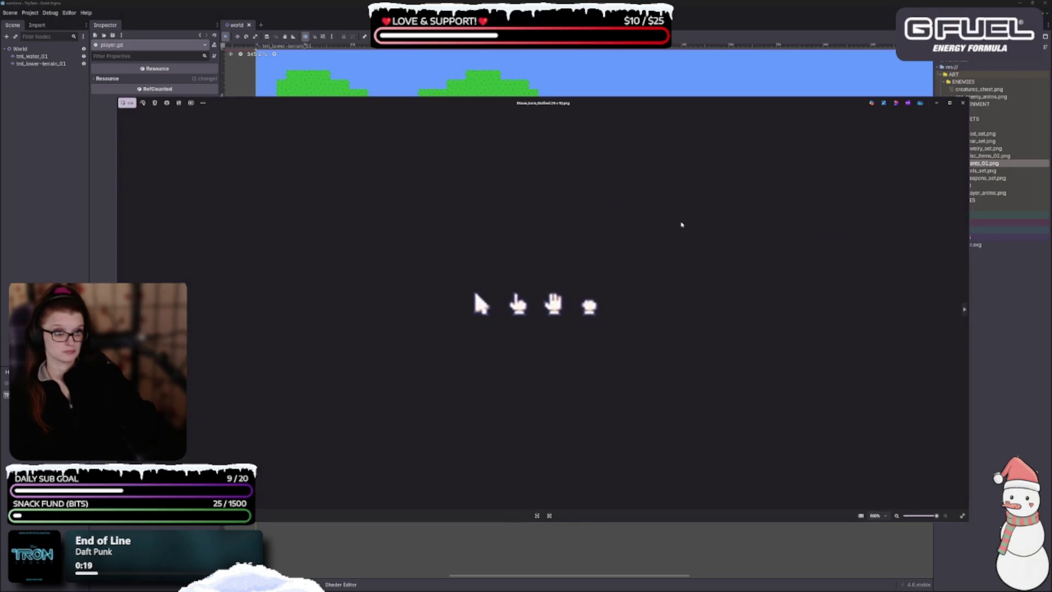
- Close the second cursor preview, both heart sprites and the UI kit sheet
click(962, 104)
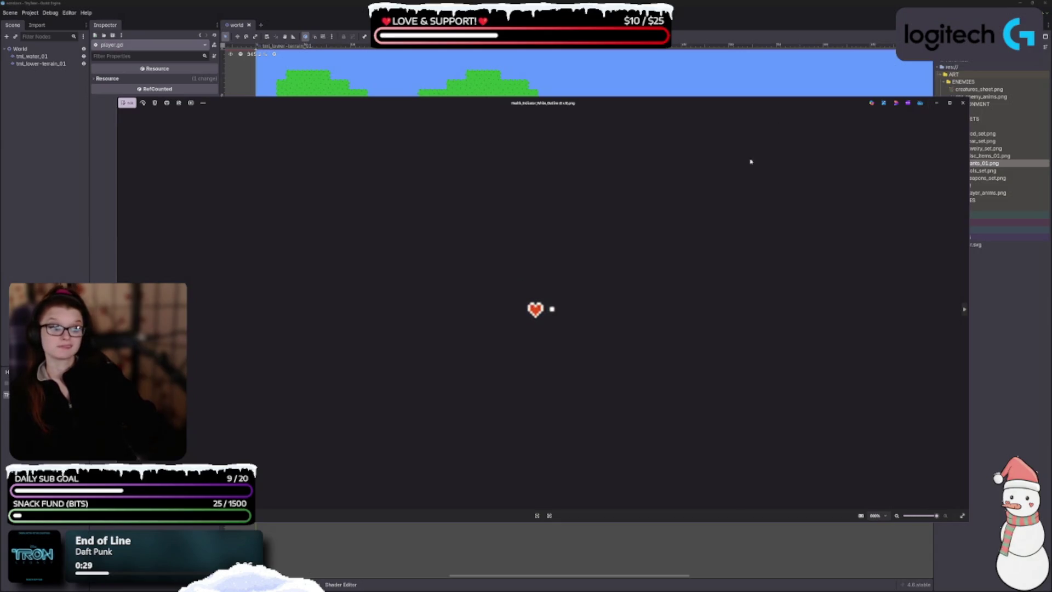
click(962, 103)
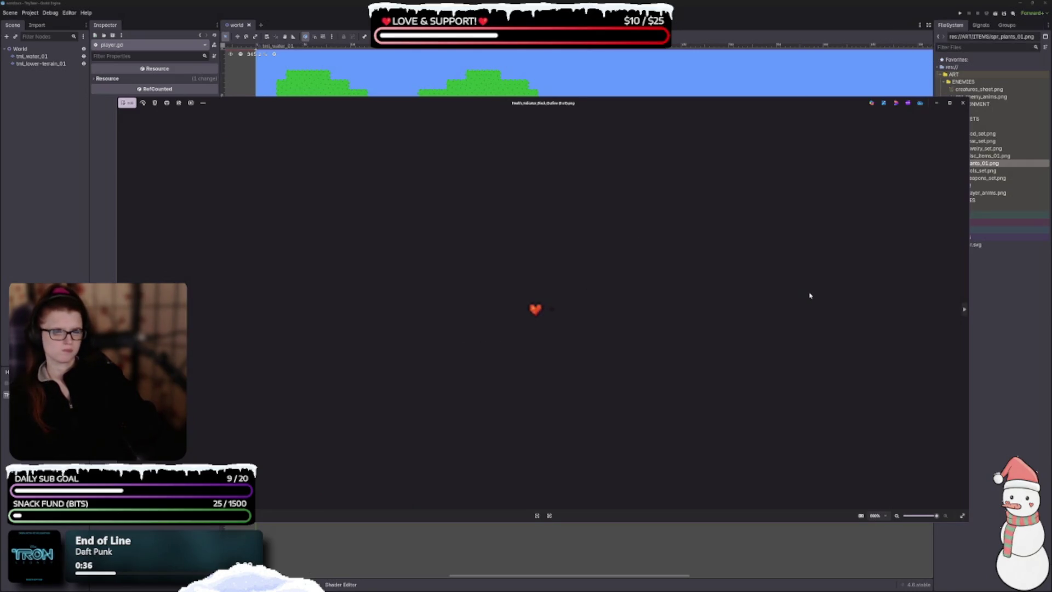
click(963, 103)
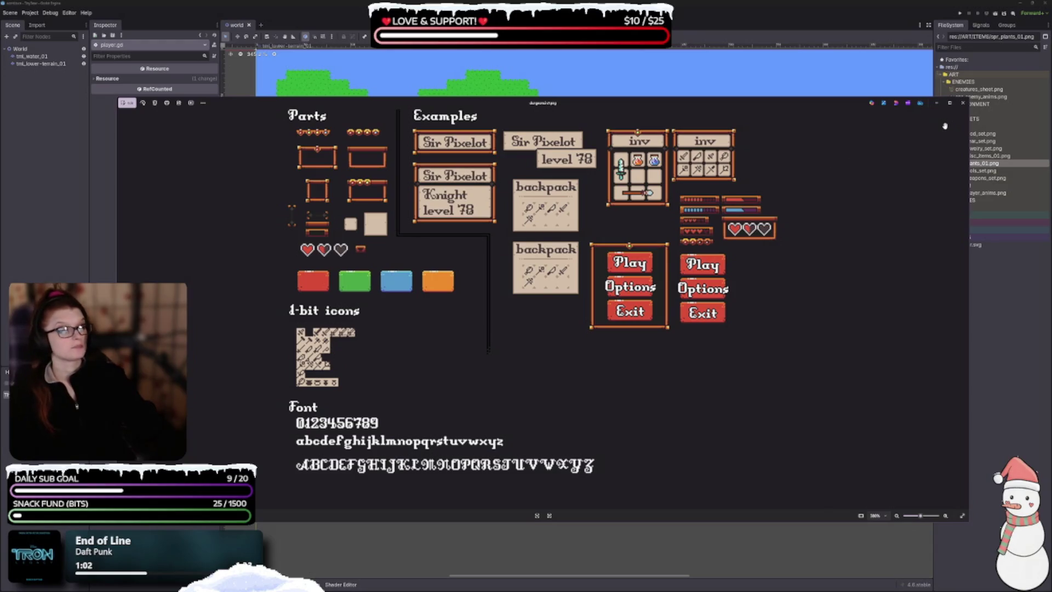
click(963, 103)
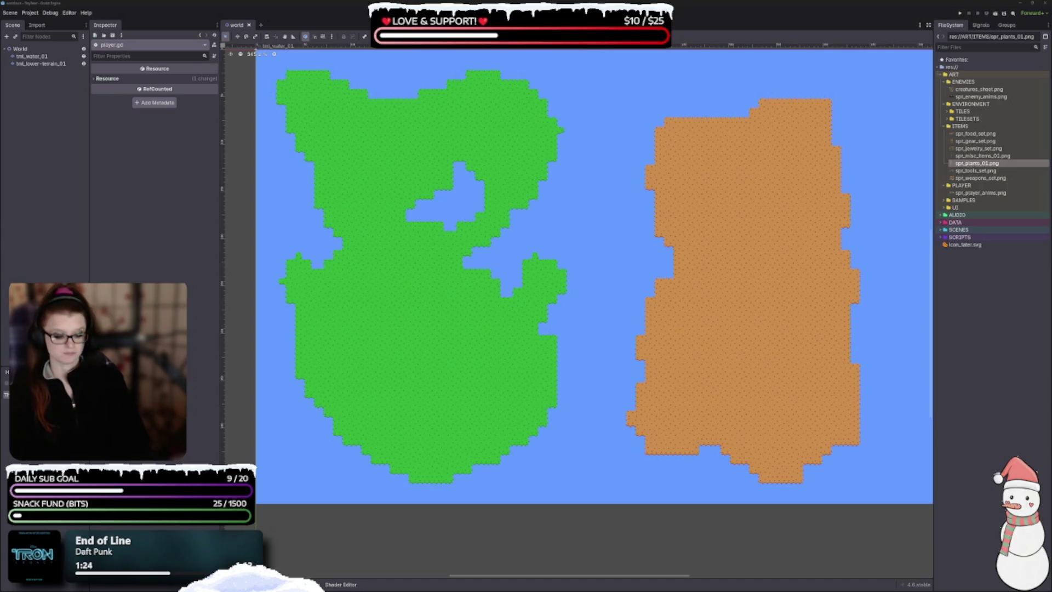
- Save the world scene with Ctrl+S so the renamed assets re-import to 100%
key(ctrl+s)
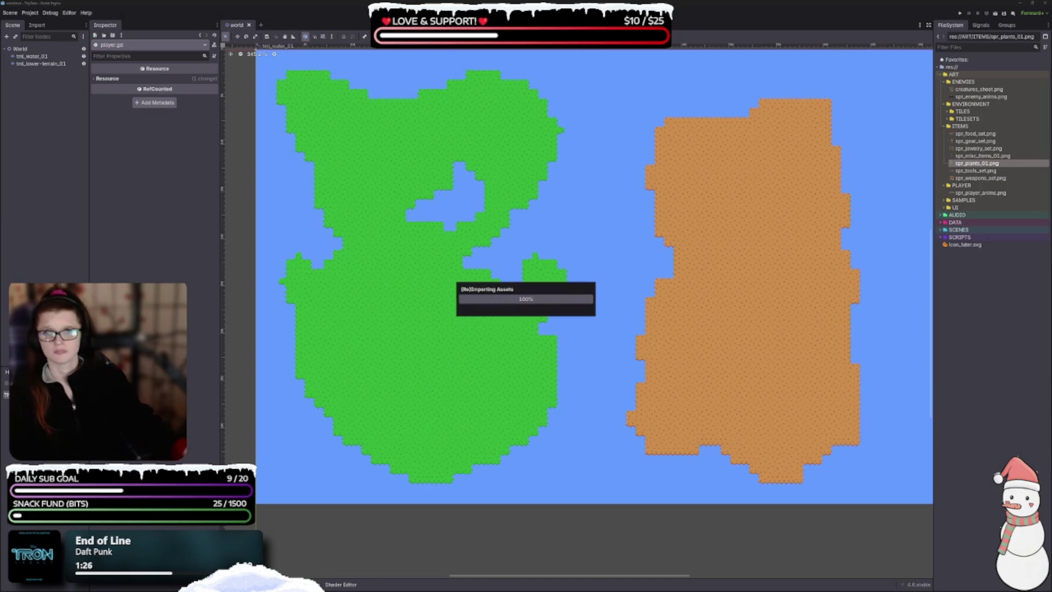
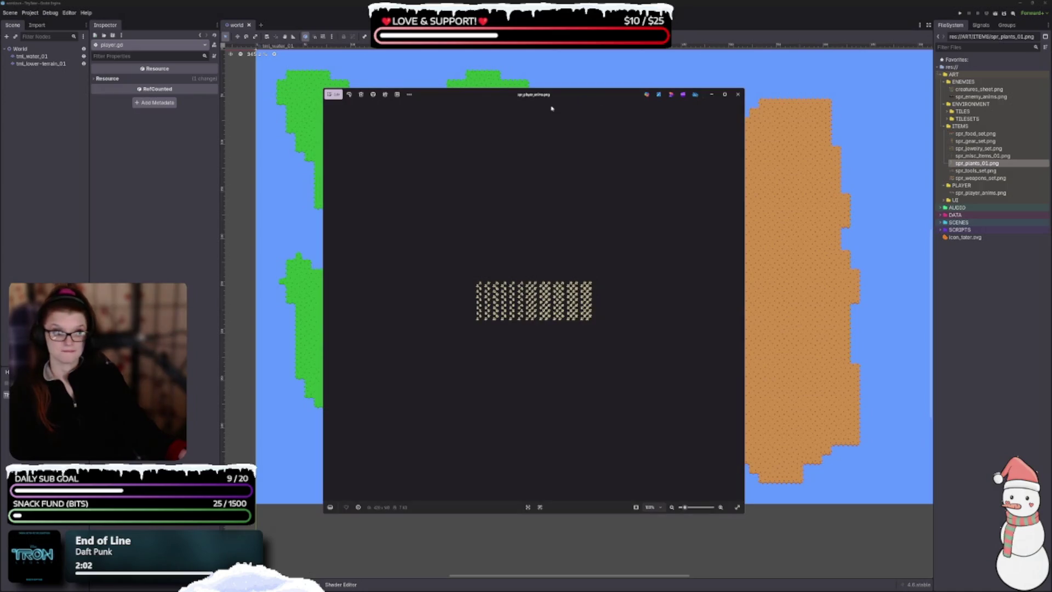
- Close the sprite sheet preview and the tile_0003.png image
scroll(650, 300, up, 4)
click(738, 95)
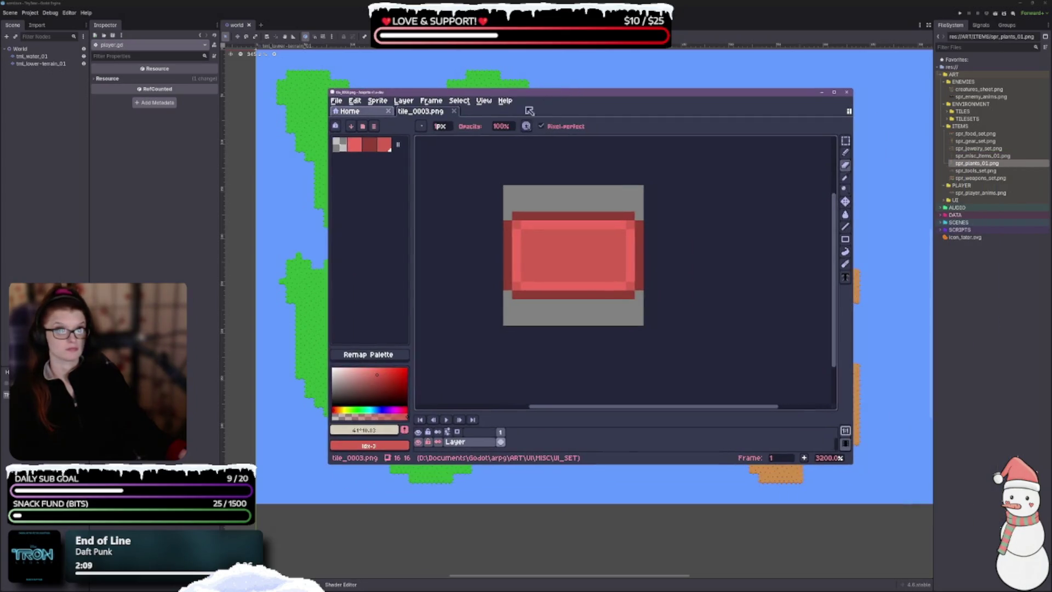
click(454, 110)
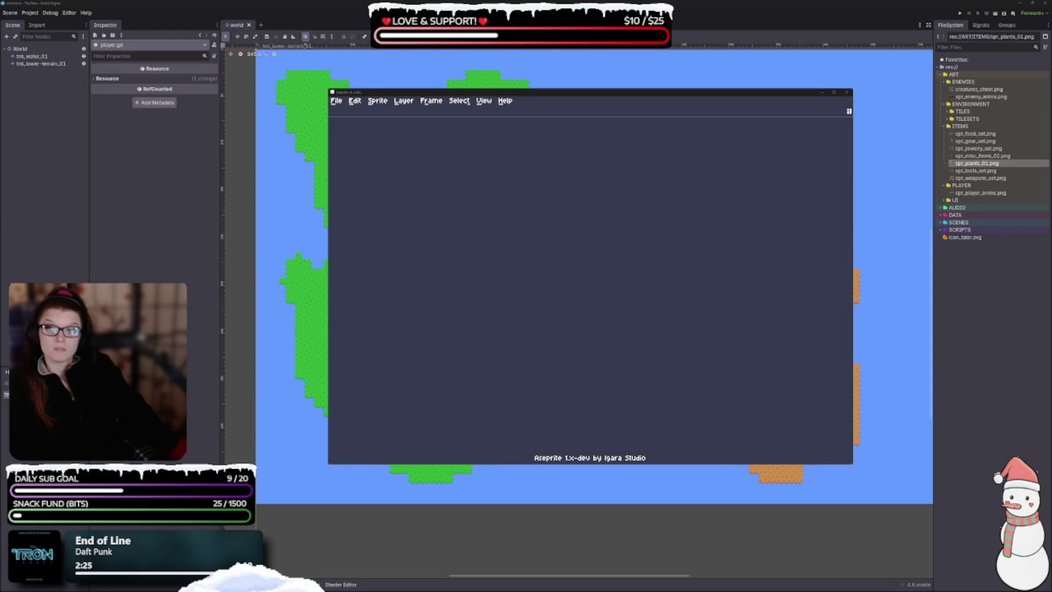
- Open spr_misc_01 to spr_misc_04 as separate sprites, not an animation, and enlarge the window
drag(593, 239, 595, 241)
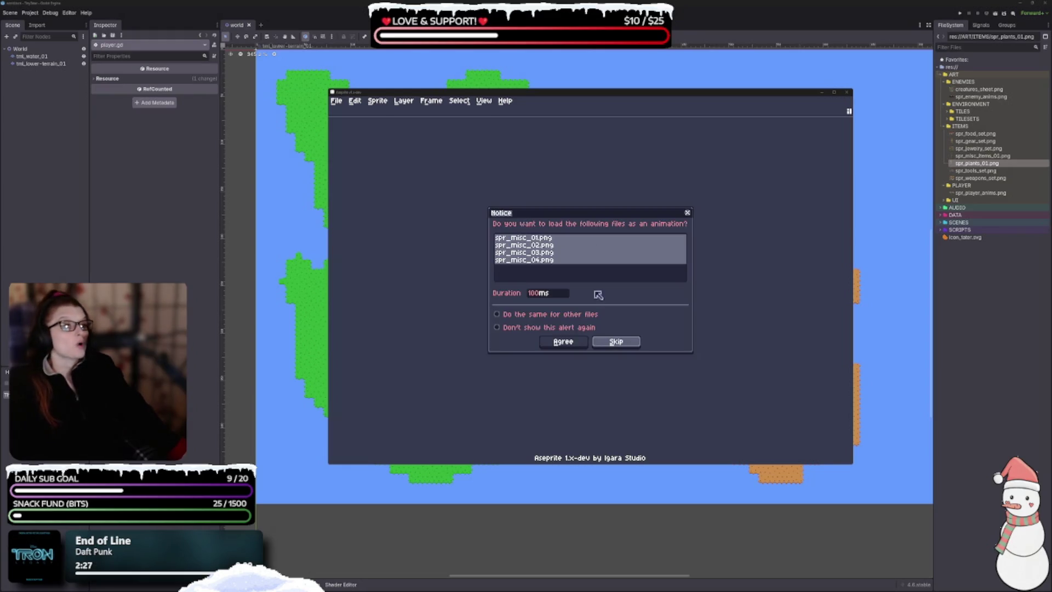
click(608, 342)
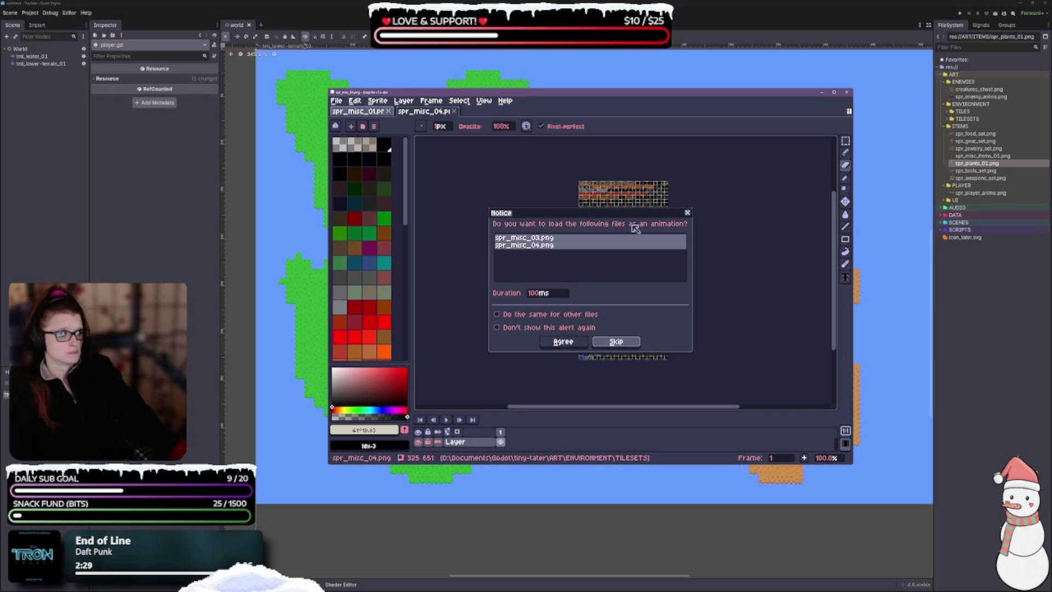
click(616, 341)
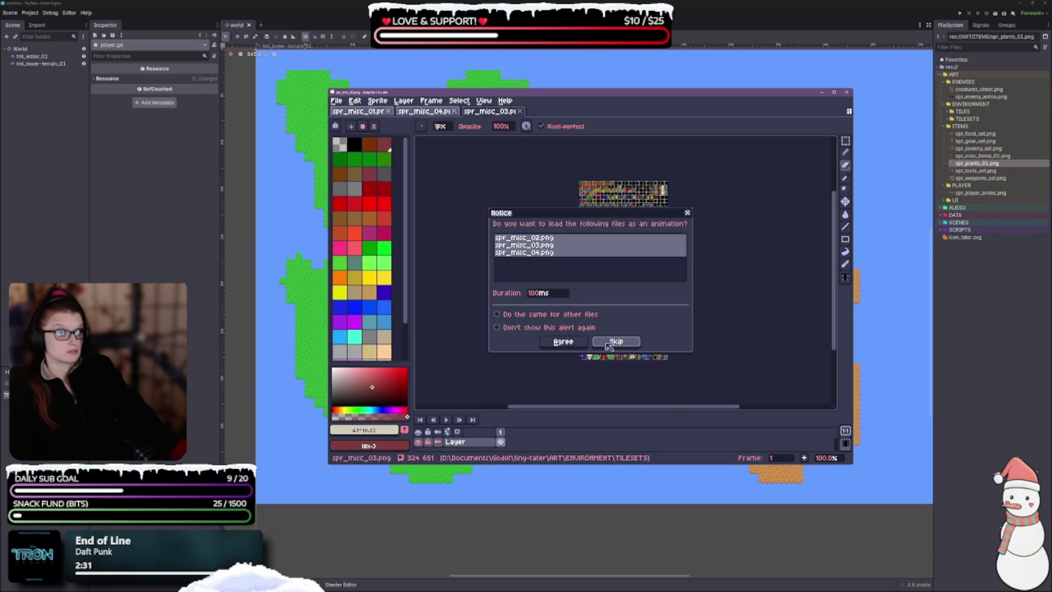
click(615, 341)
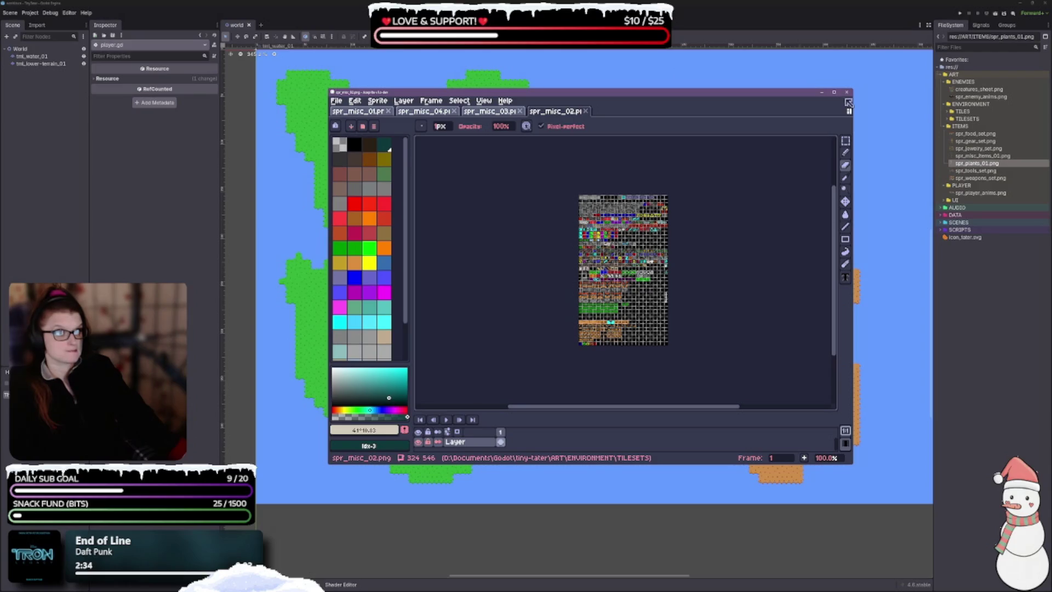
drag(790, 94, 508, 20)
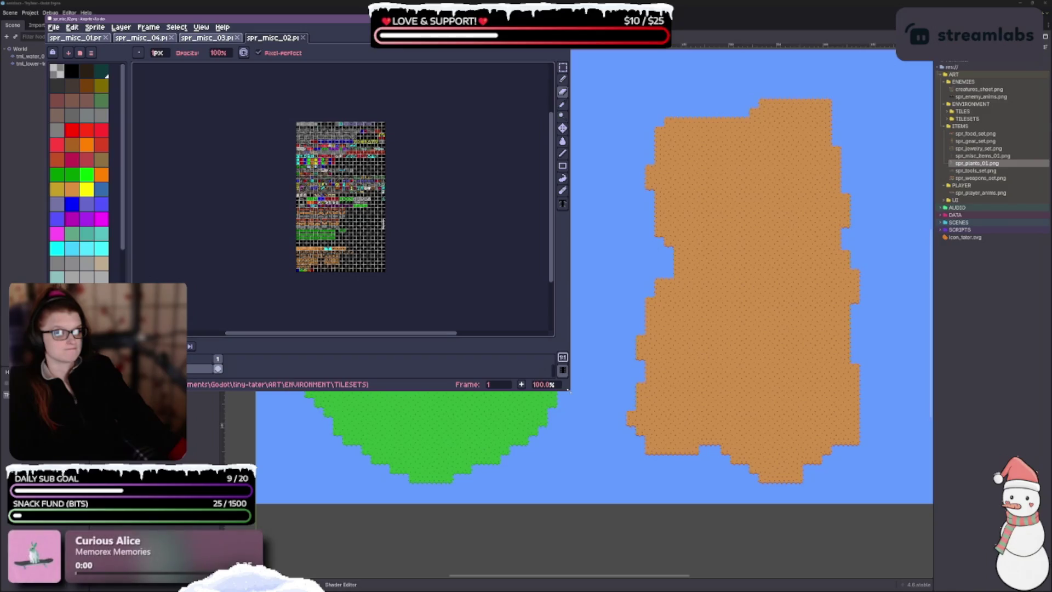
mouse_move(569, 390)
mouse_down()
mouse_move(919, 483)
mouse_move(1001, 547)
mouse_move(1002, 565)
mouse_up()
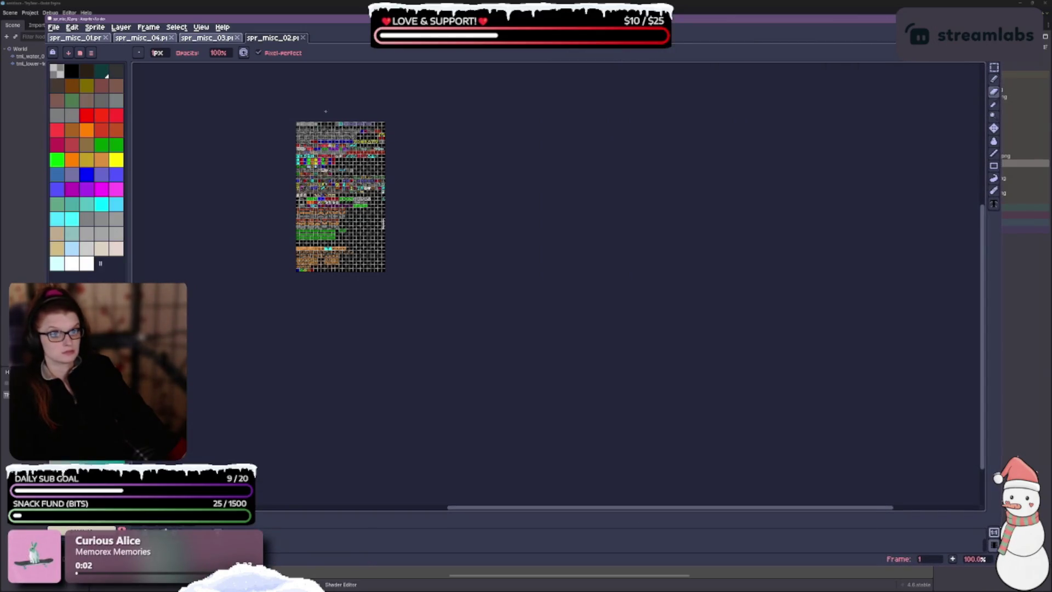
- Reorder the tabs and dock spr_misc_03 and spr_misc_04 in a widened right-hand pane
drag(270, 37, 144, 46)
mouse_move(272, 38)
mouse_down()
mouse_move(721, 226)
mouse_move(931, 261)
mouse_move(981, 252)
mouse_move(958, 244)
mouse_move(951, 94)
mouse_move(975, 91)
mouse_up()
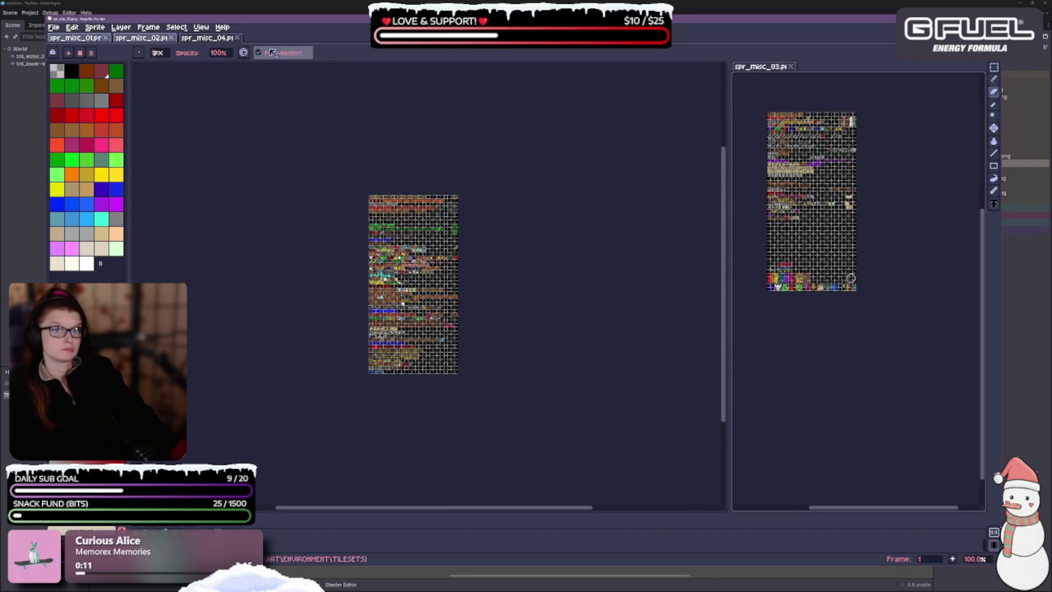
mouse_move(208, 43)
mouse_down()
mouse_move(822, 82)
mouse_move(836, 72)
mouse_up()
drag(722, 211, 536, 216)
- Zoom the canvases to 400% and shift the spr_misc_04 sheet slightly right and down
scroll(462, 321, up, 5)
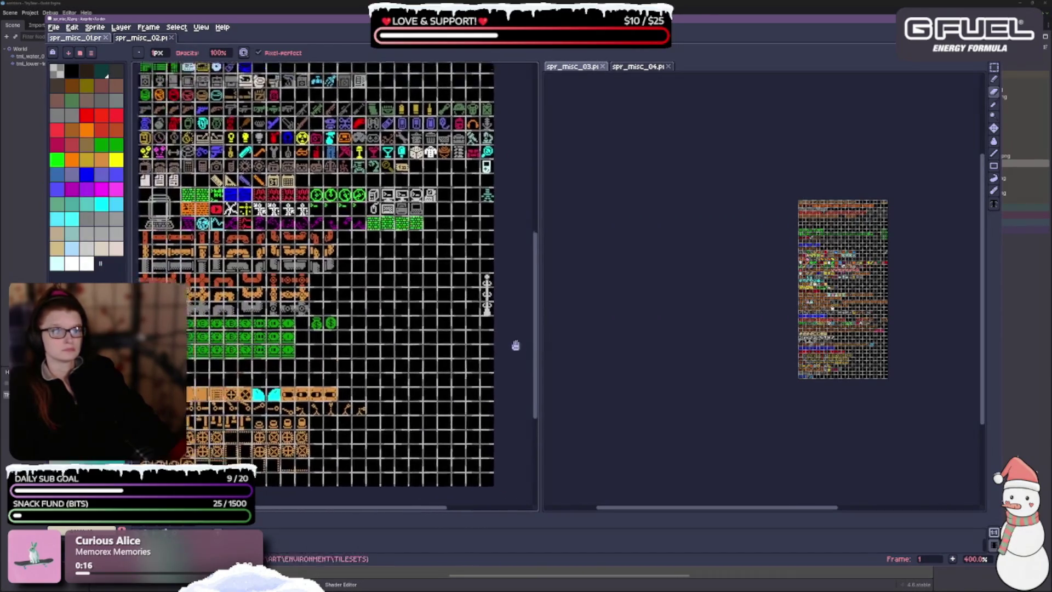
scroll(473, 333, up, 1)
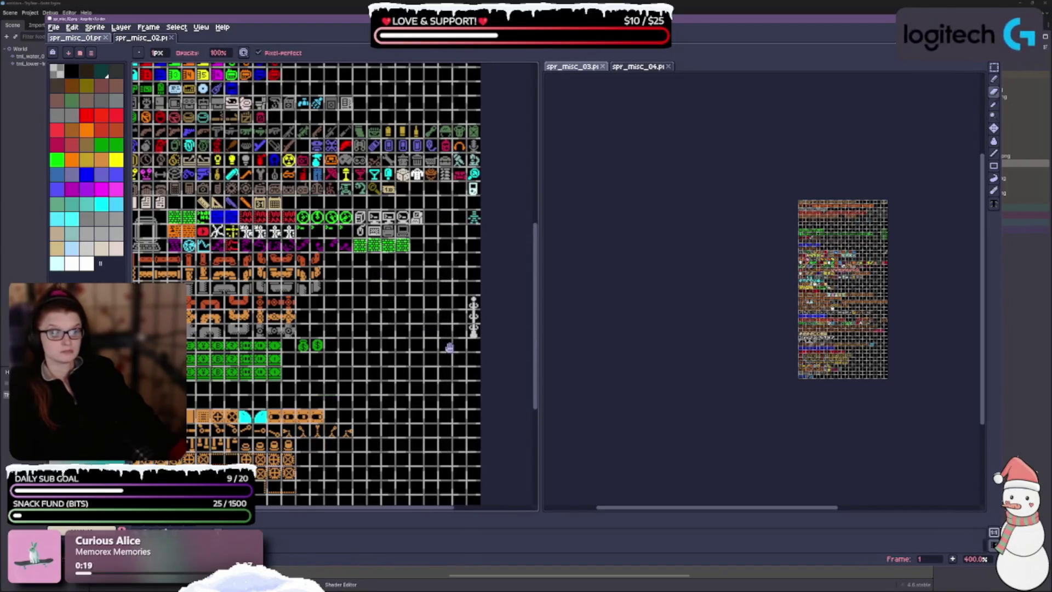
scroll(710, 351, up, 5)
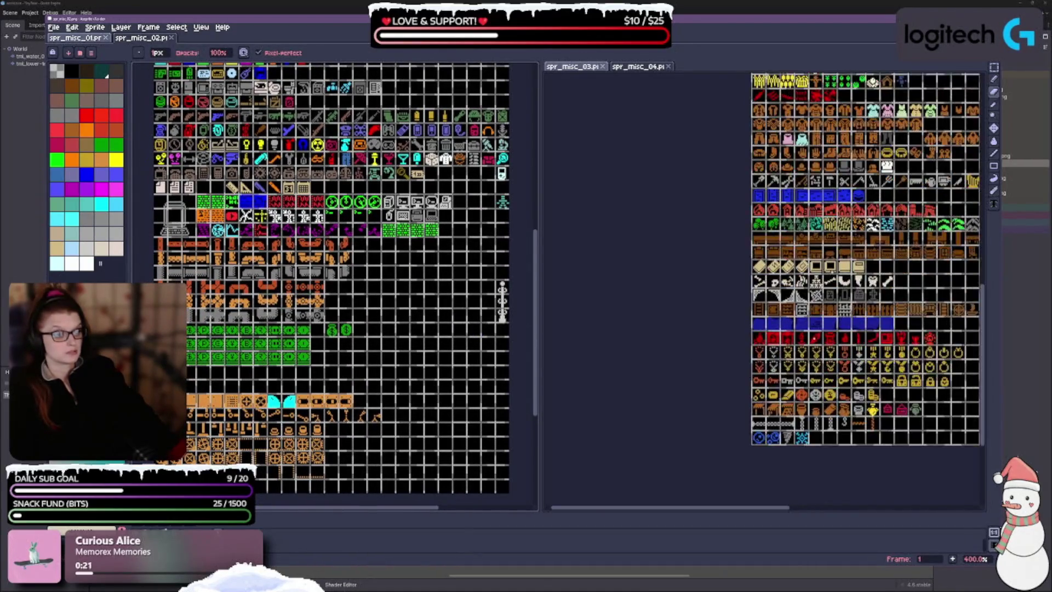
scroll(710, 351, down, 1)
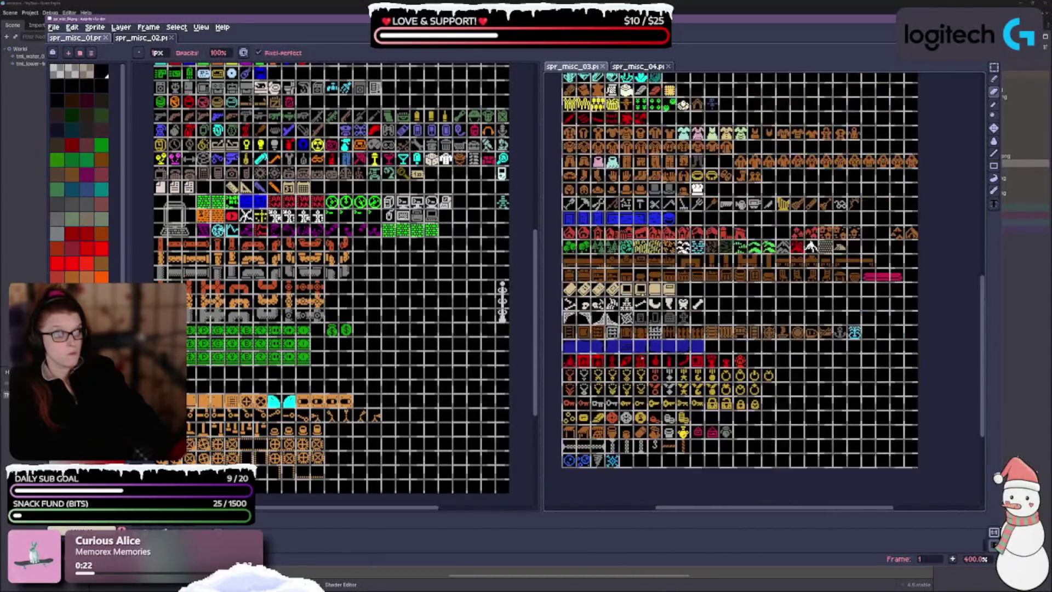
drag(710, 357, 717, 367)
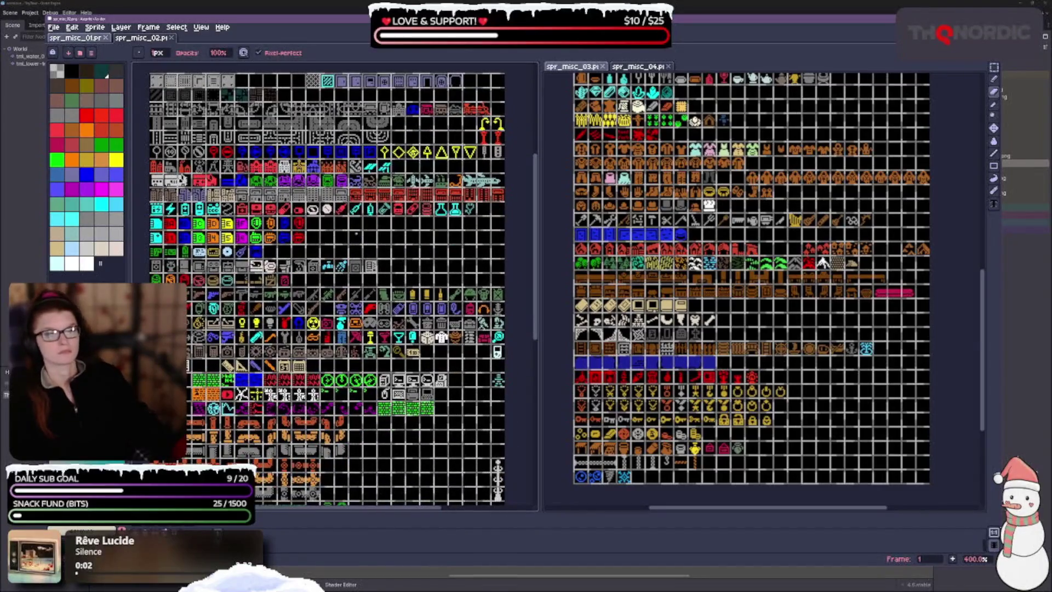
- Look through the view options and dismiss them without changing anything
click(201, 26)
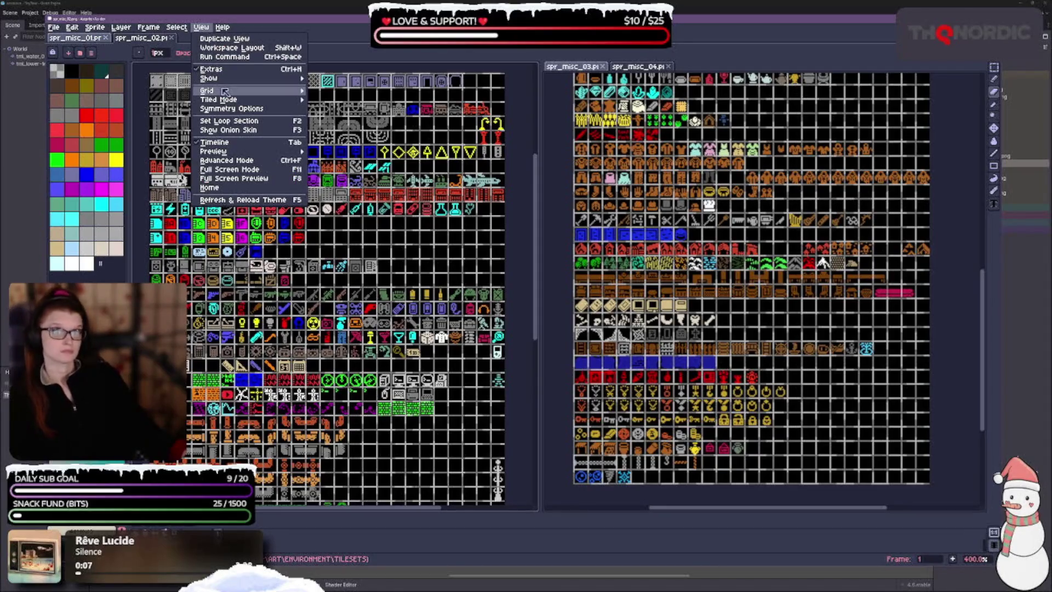
mouse_move(223, 86)
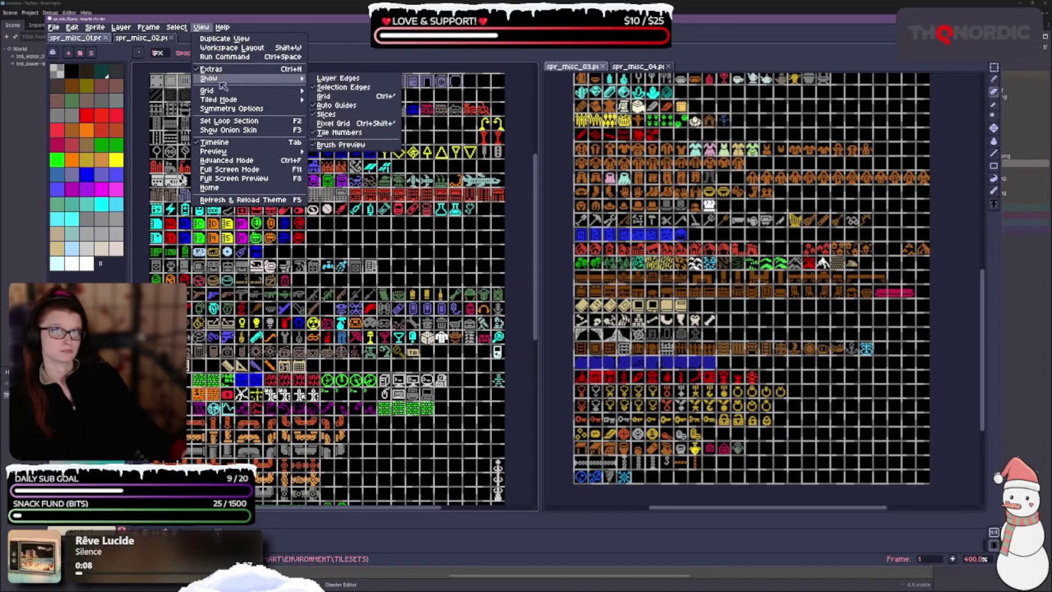
click(357, 17)
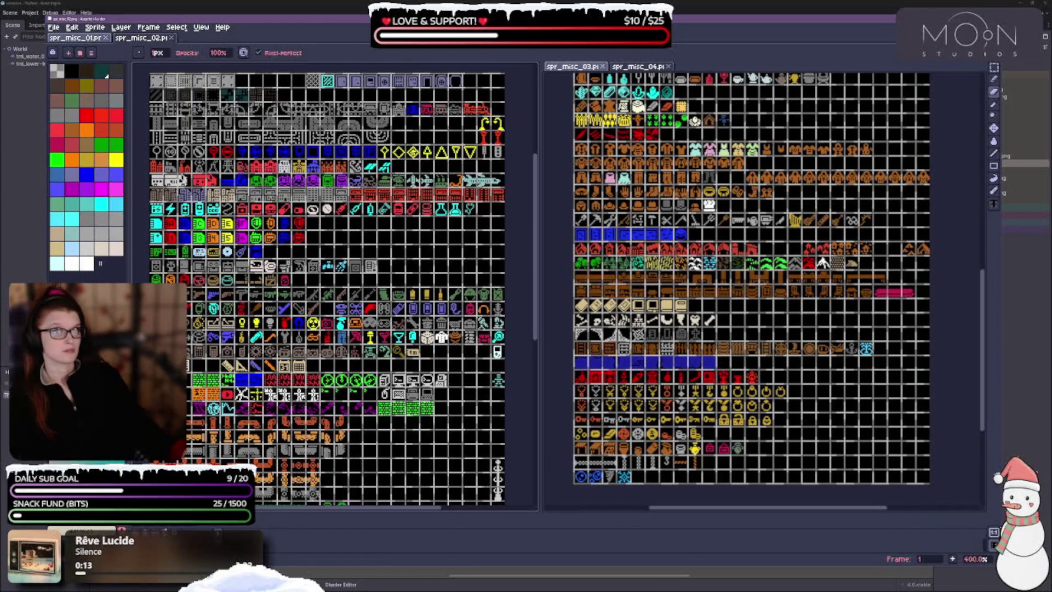
- Show spr_misc_02 in the left panel at 400% zoom and pick rectangular selection
click(77, 38)
scroll(340, 246, up, 4)
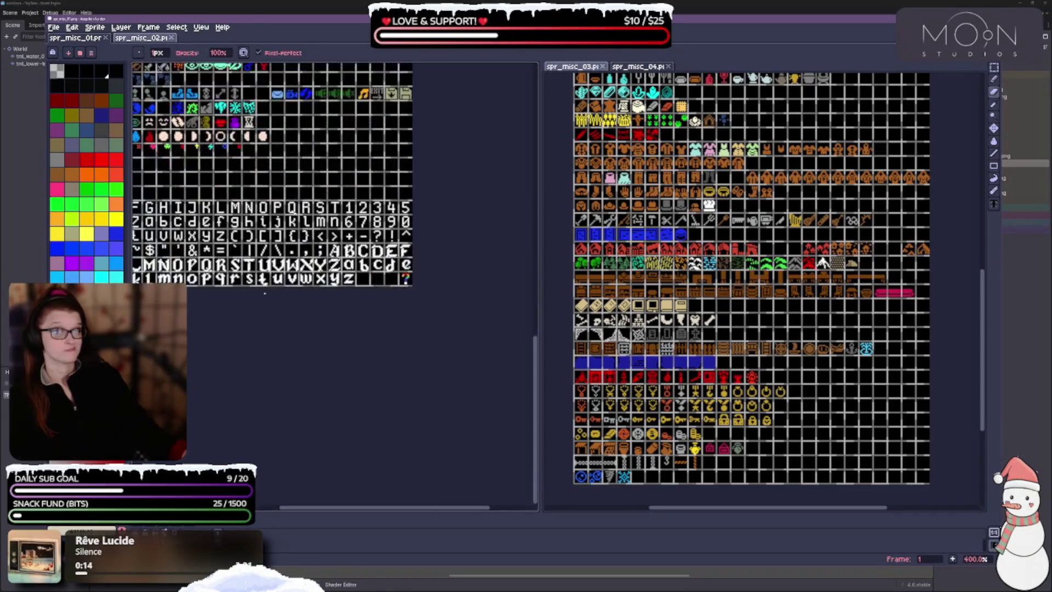
scroll(340, 274, up, 3)
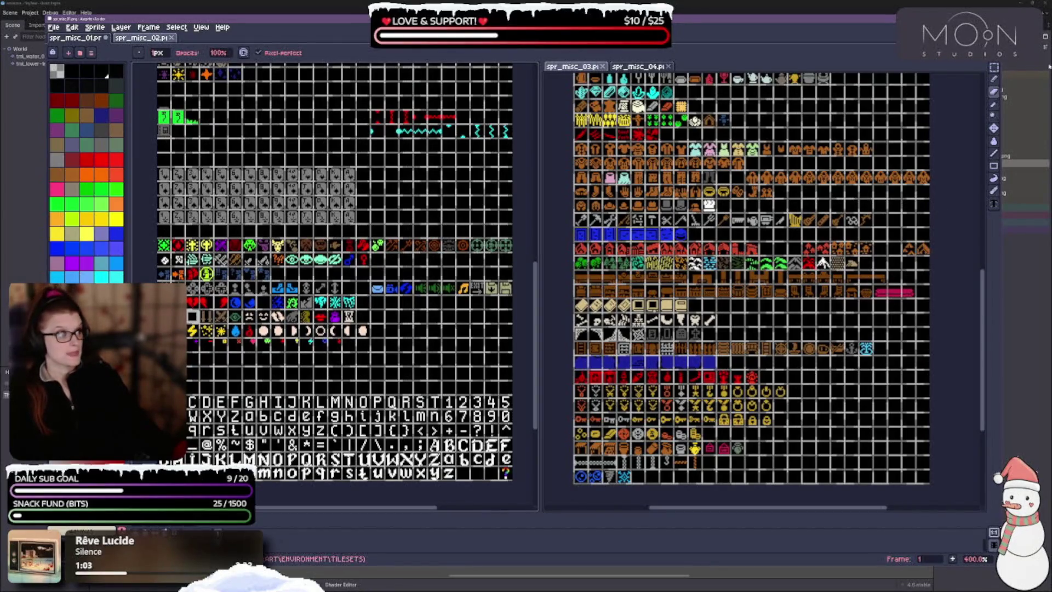
click(994, 66)
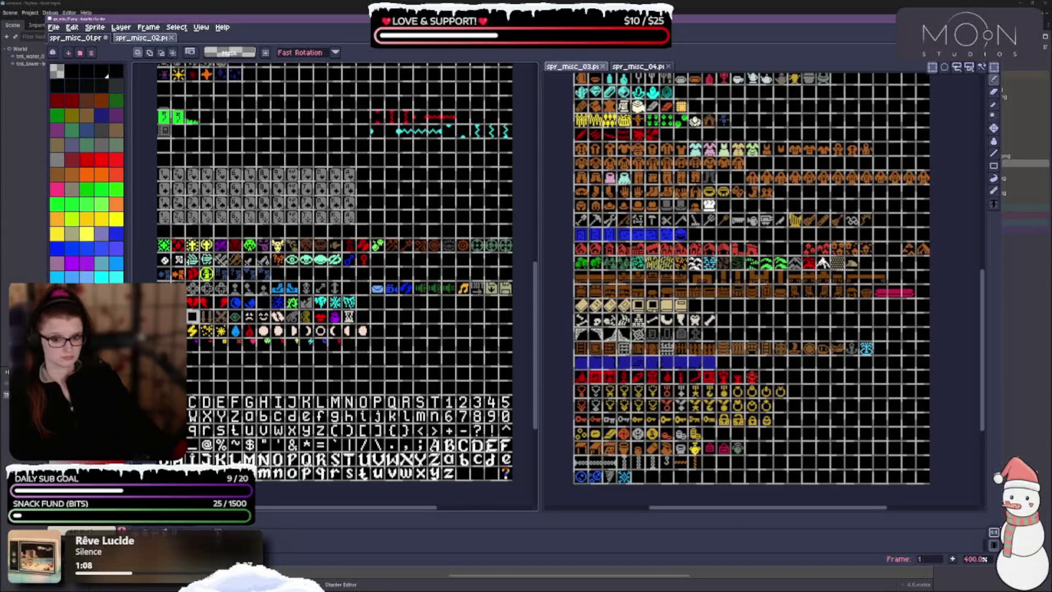
- Zoom the left sheet to 500% and widen its panel
scroll(160, 410, up, 1)
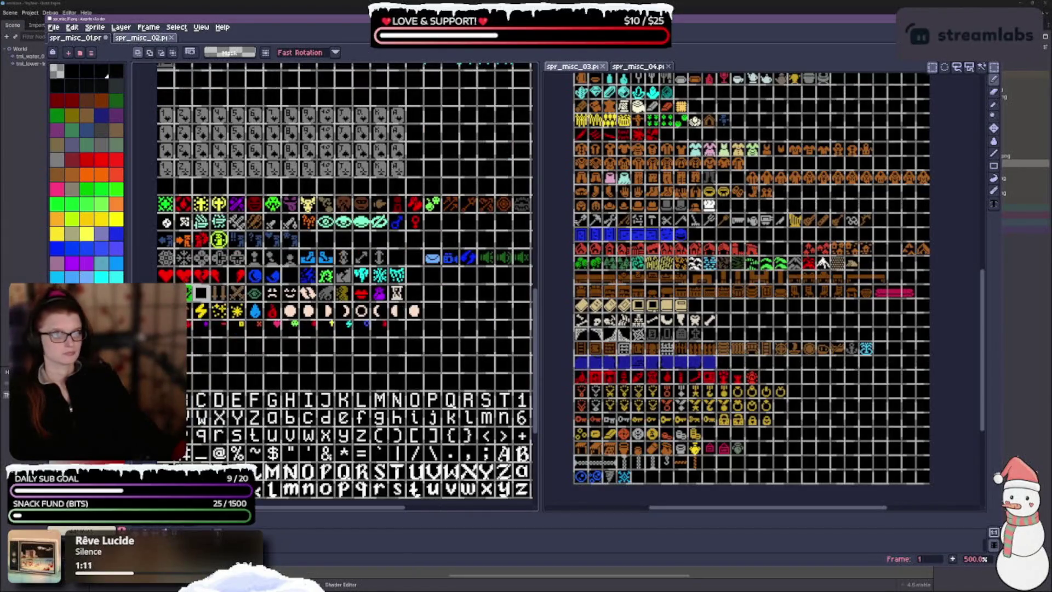
drag(540, 227, 616, 228)
scroll(519, 305, down, 3)
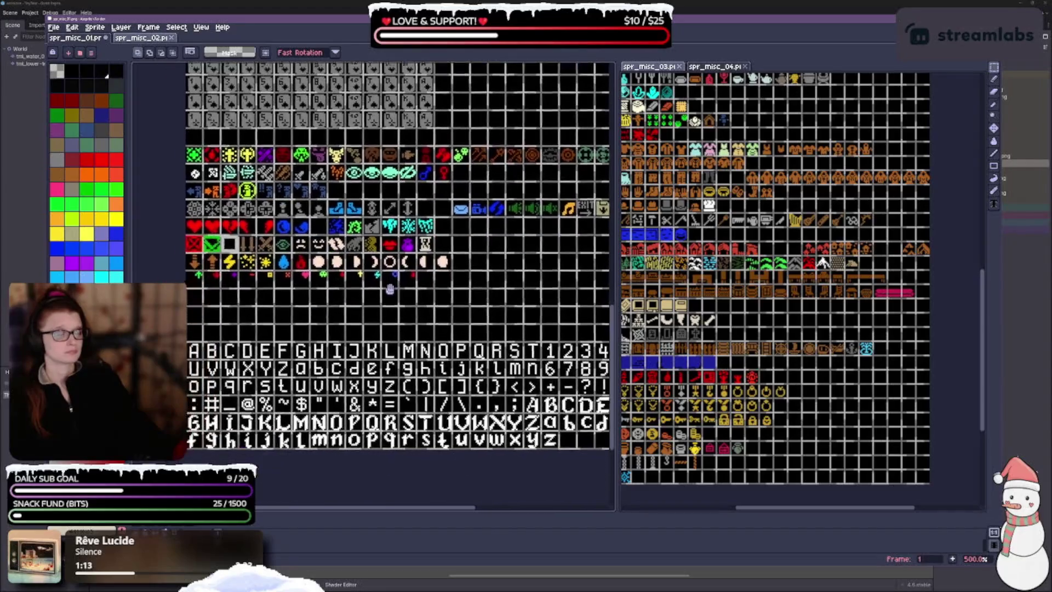
- Browse the Select > Modify options without changing anything
click(178, 28)
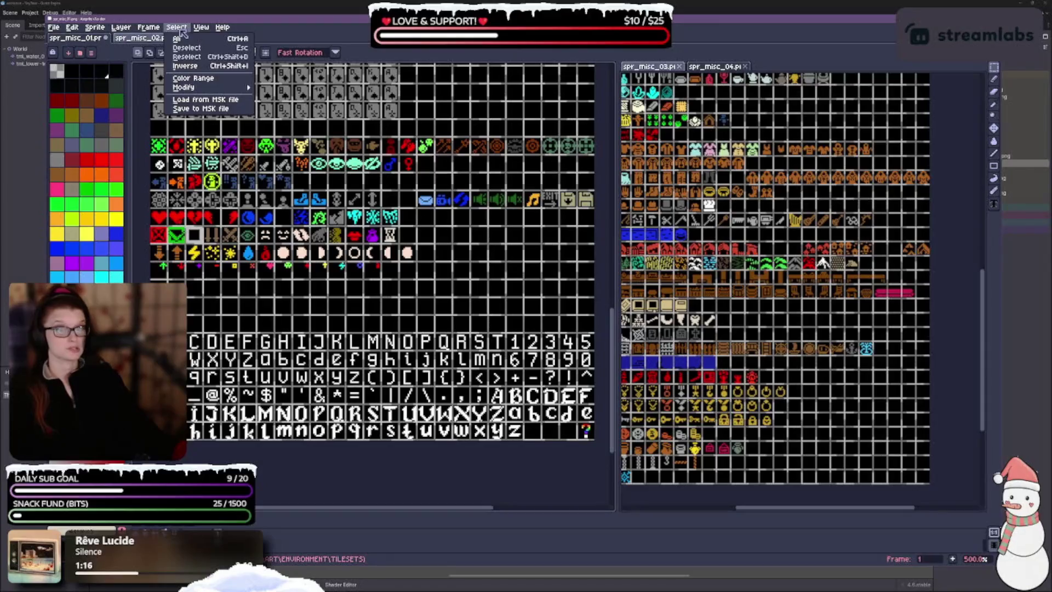
mouse_move(184, 88)
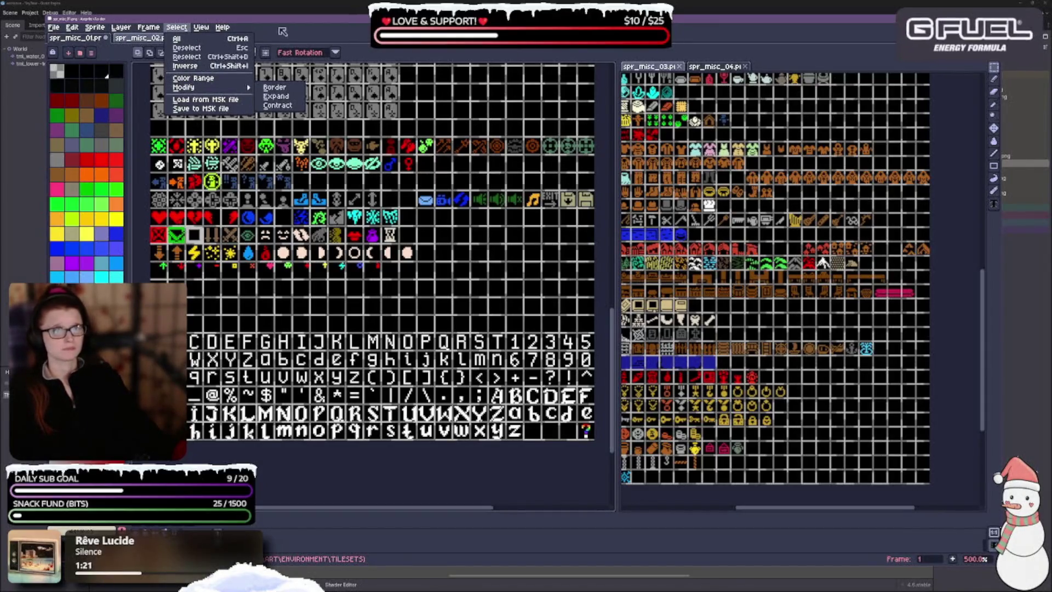
click(276, 36)
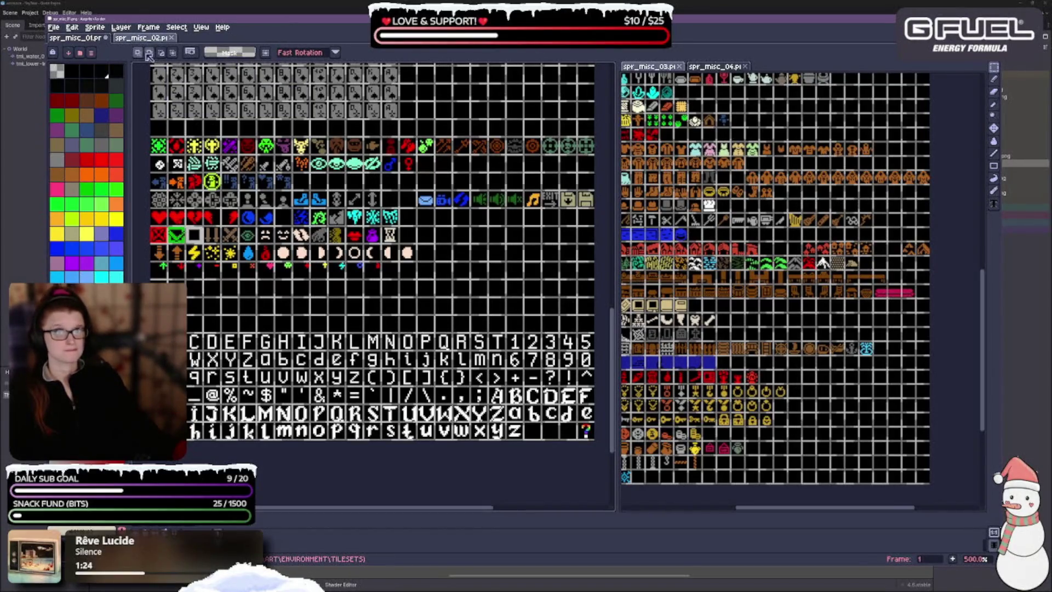
- Review the mask colour settings, keep Fast Rotation, and bring up the File commands
click(222, 54)
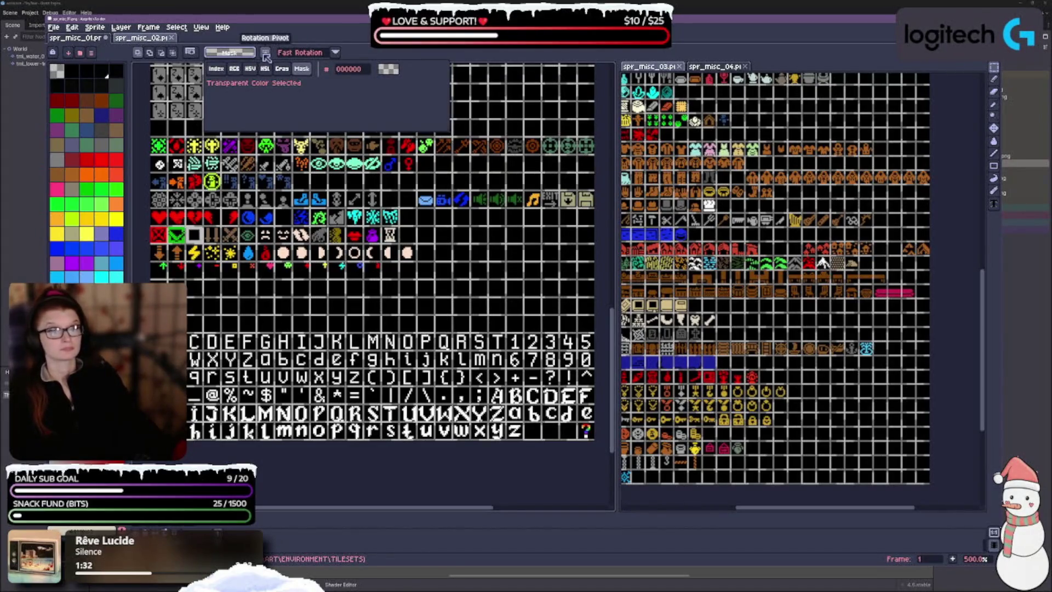
click(287, 46)
click(335, 53)
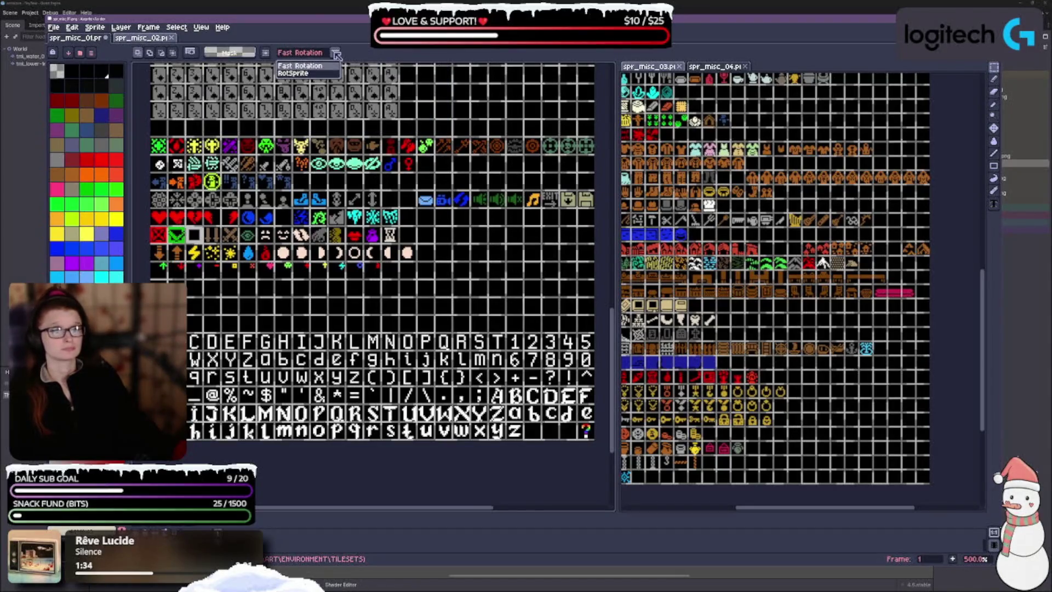
click(336, 53)
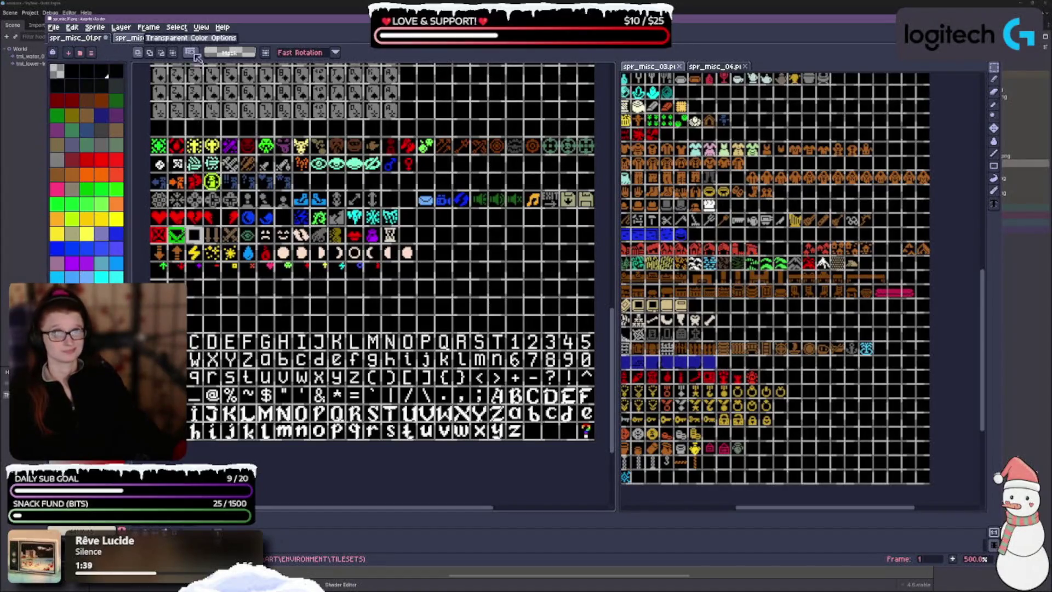
click(53, 28)
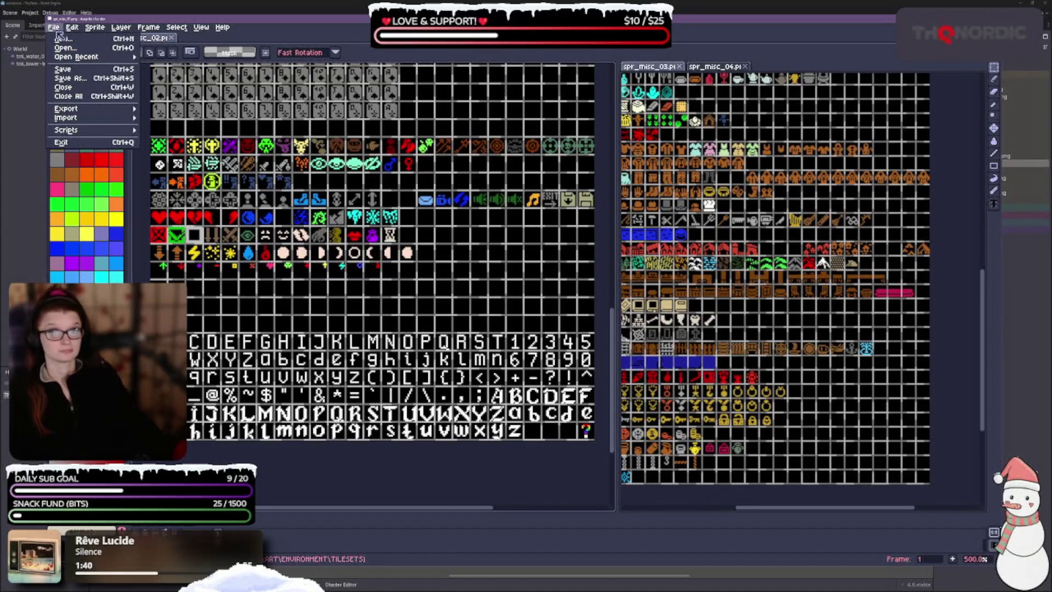
- Browse the Edit, Layer and Frame menus, ending on the Select menu
mouse_move(75, 30)
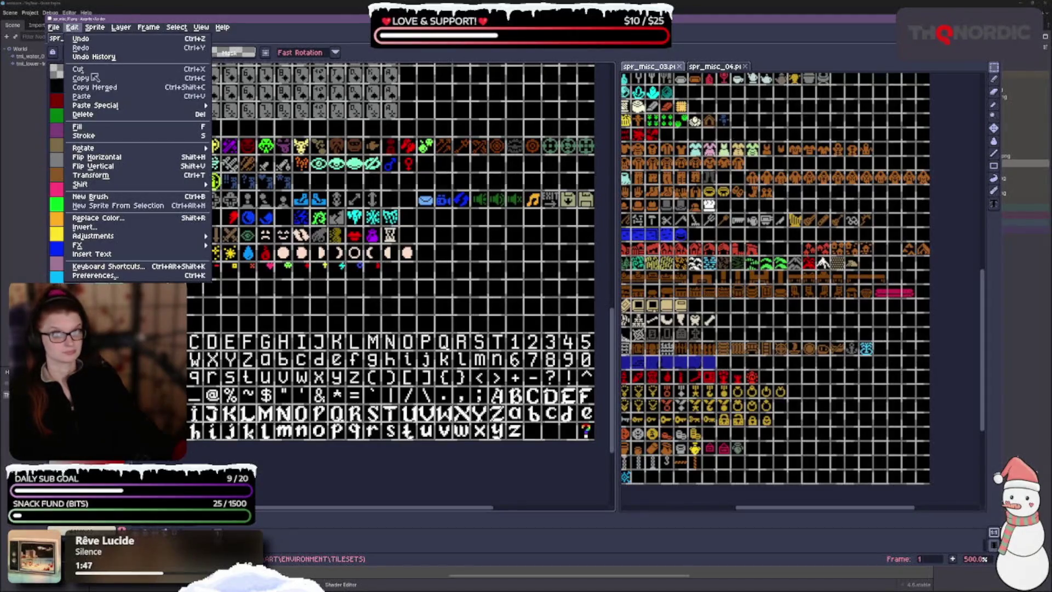
mouse_move(111, 186)
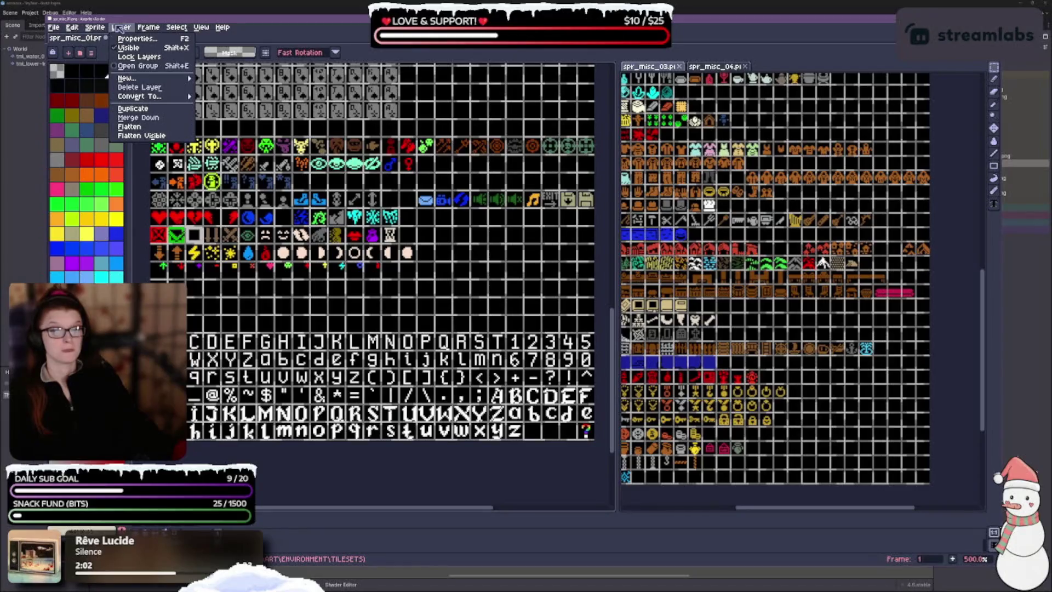
mouse_move(155, 30)
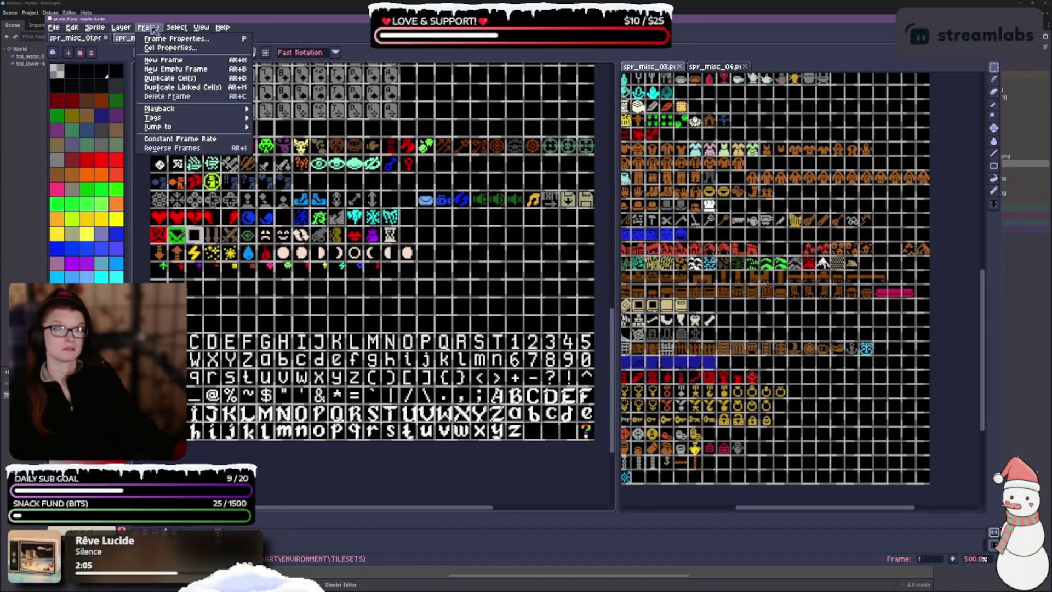